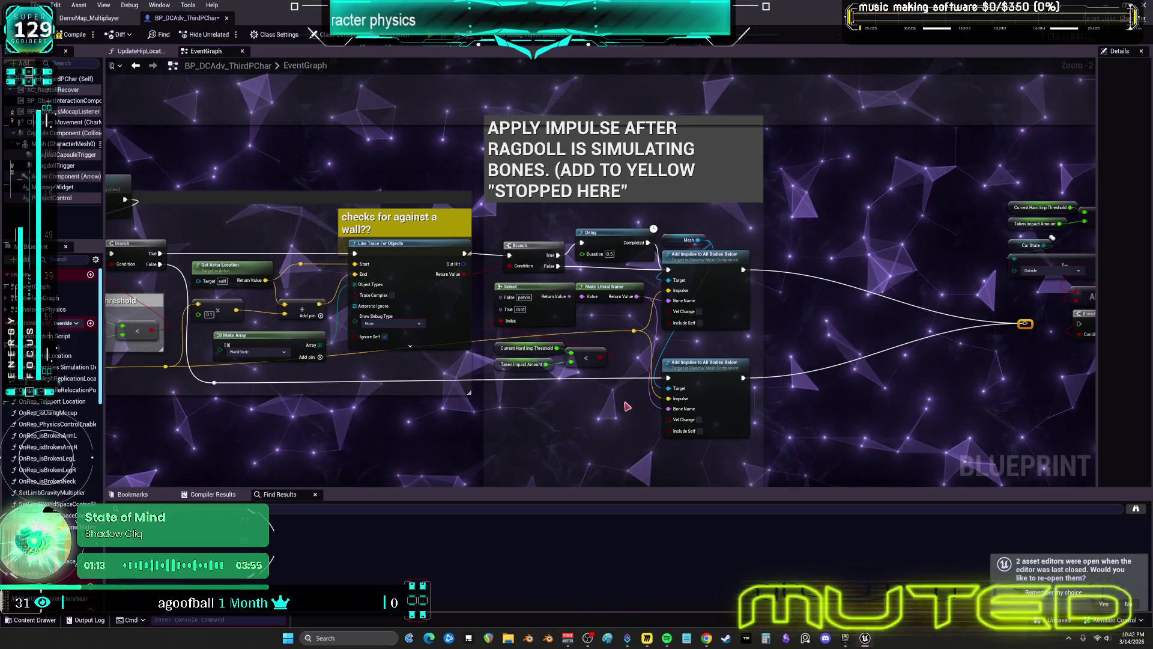
Step: Add two reroute points on the exec wire beneath the wall-check trace and line them up along it
left_click_drag(424, 405, 666, 375)
scroll(505, 340, "up", 2)
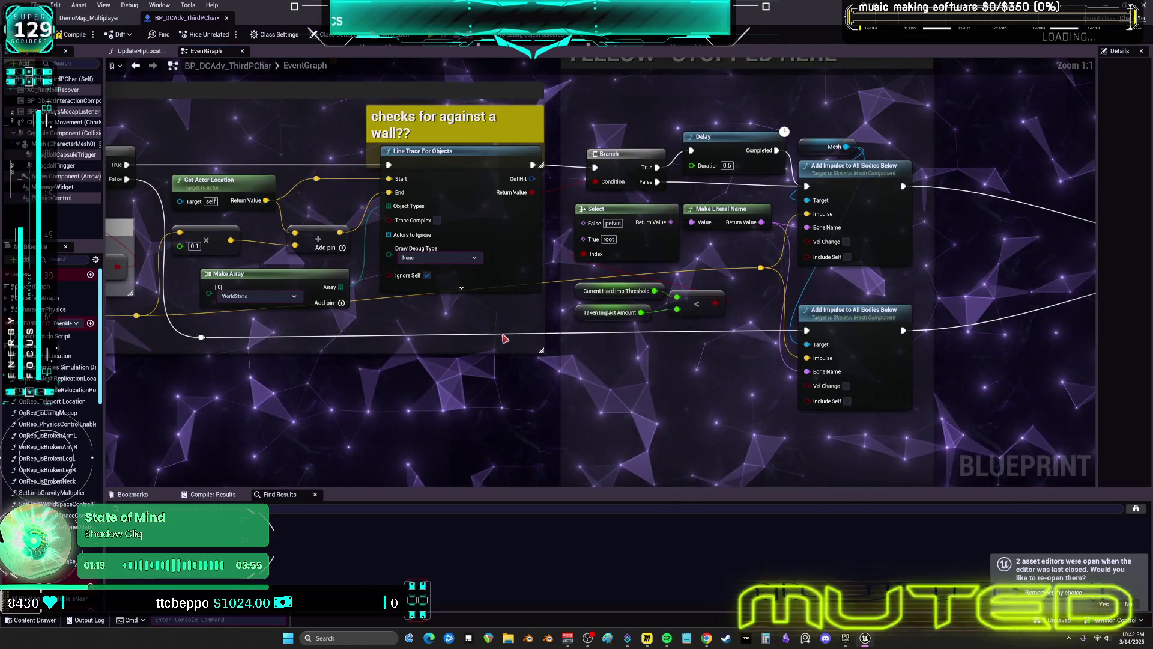
double_click(496, 331)
left_click_drag(496, 331, 518, 323)
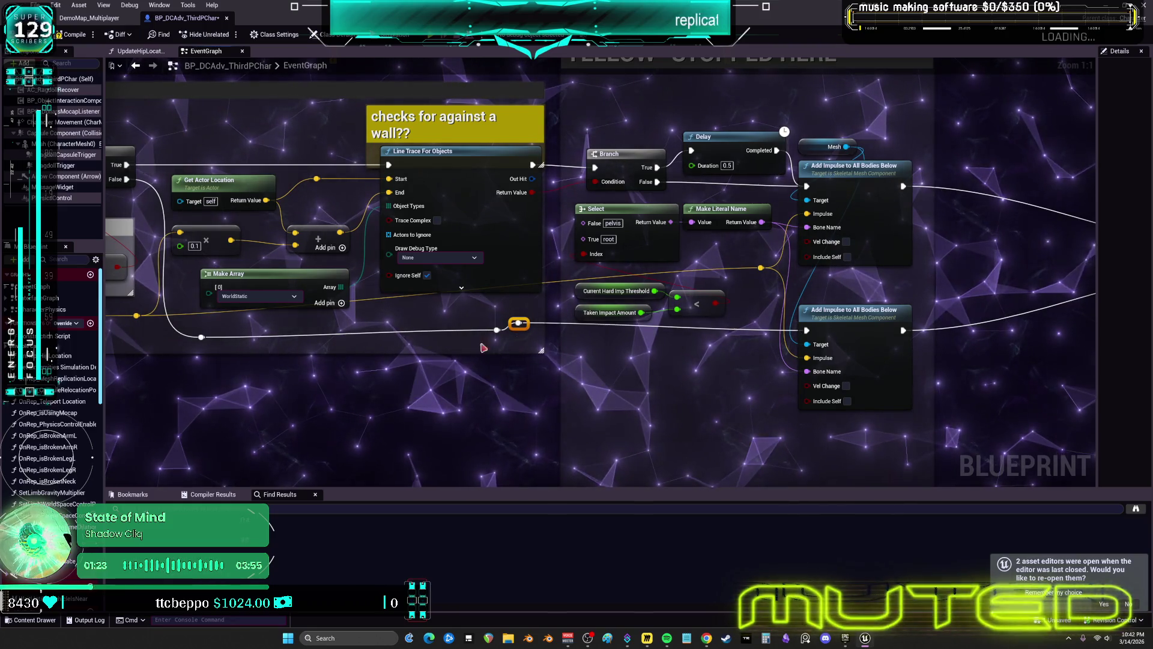
double_click(540, 324)
left_click_drag(540, 323, 539, 316)
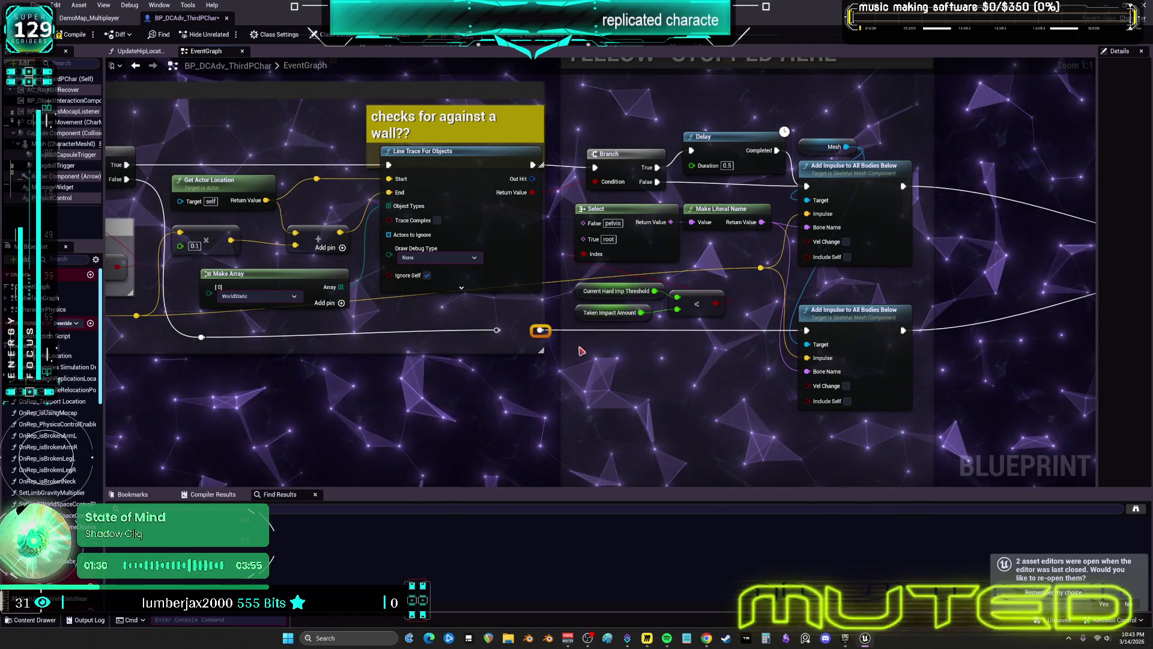
left_click_drag(496, 330, 402, 330)
left_click_drag(289, 331, 273, 337)
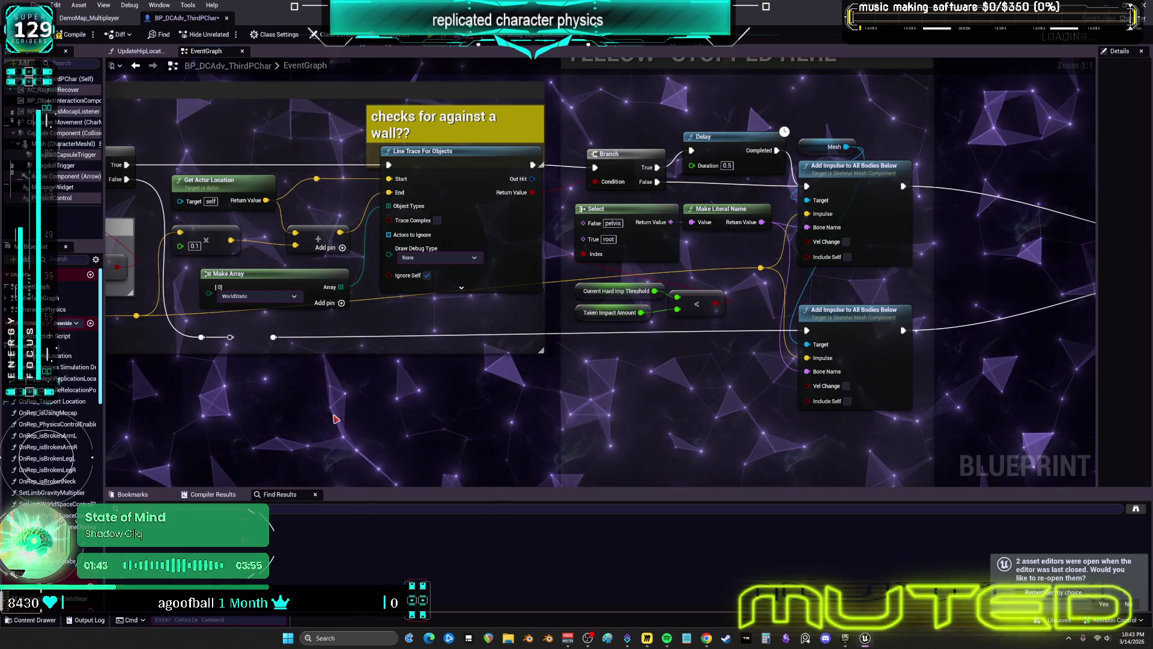
Step: Place a Make Literal Name node set to pelvis and wire it into the top Add Impulse's Bone Name
mouse_move(850, 293)
left_mouse_down()
mouse_move(608, 281)
mouse_move(639, 334)
left_mouse_up()
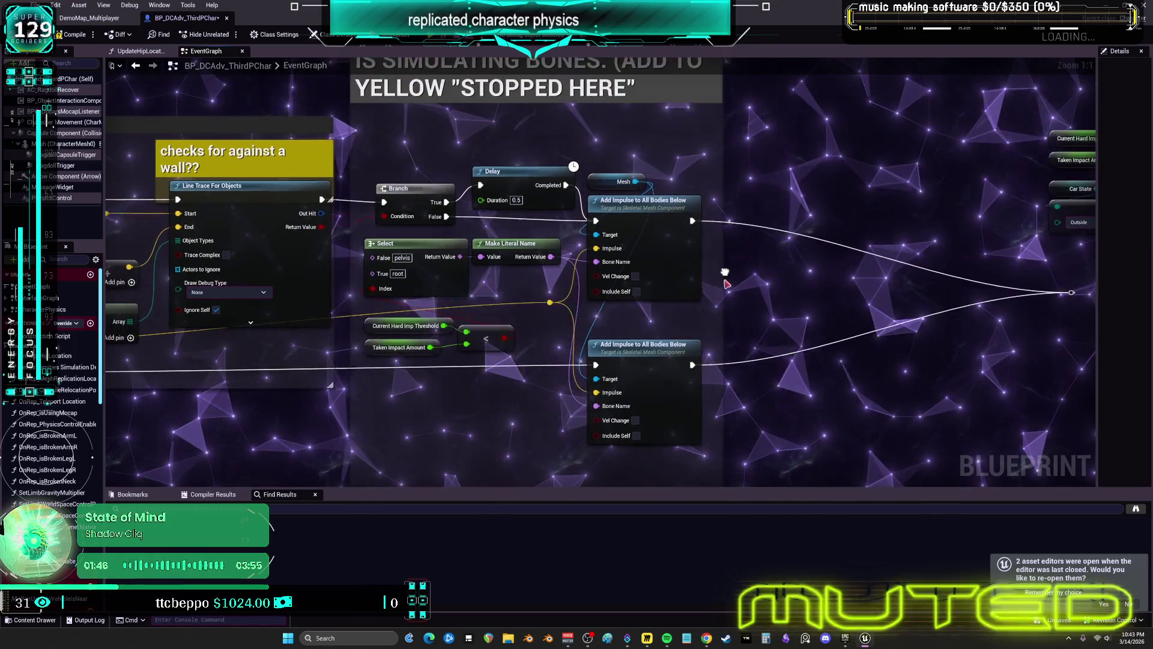
mouse_move(632, 161)
left_mouse_down()
mouse_move(623, 229)
mouse_move(703, 229)
left_mouse_up()
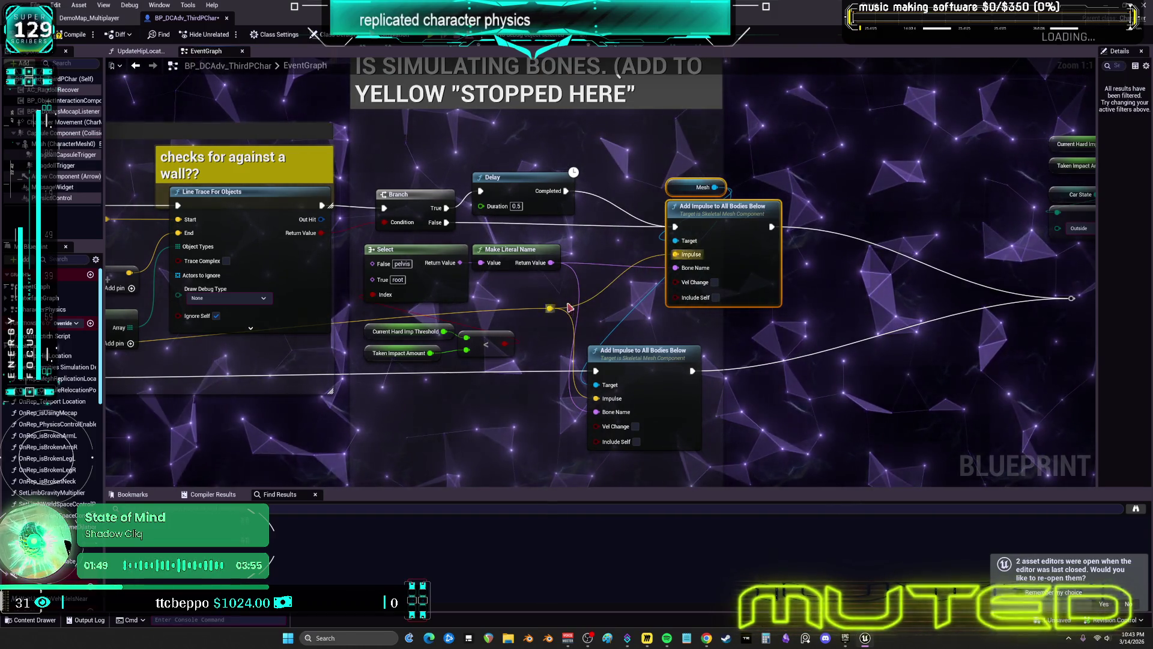
left_click(417, 413)
left_click_drag(418, 414, 442, 378)
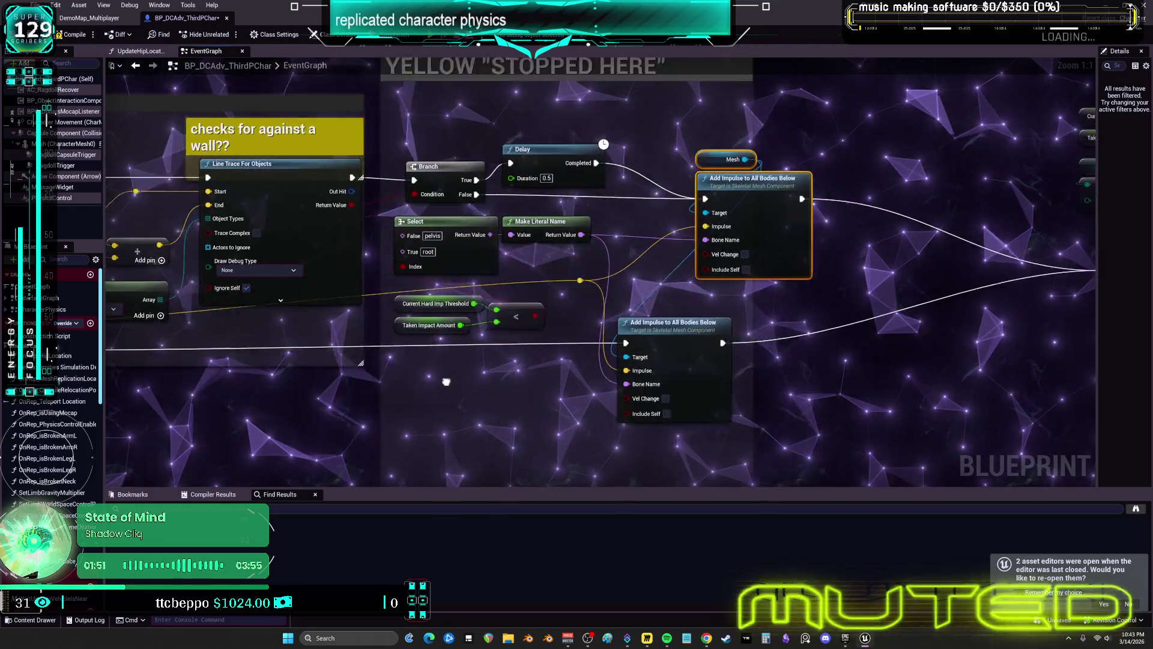
key("ctrl+v")
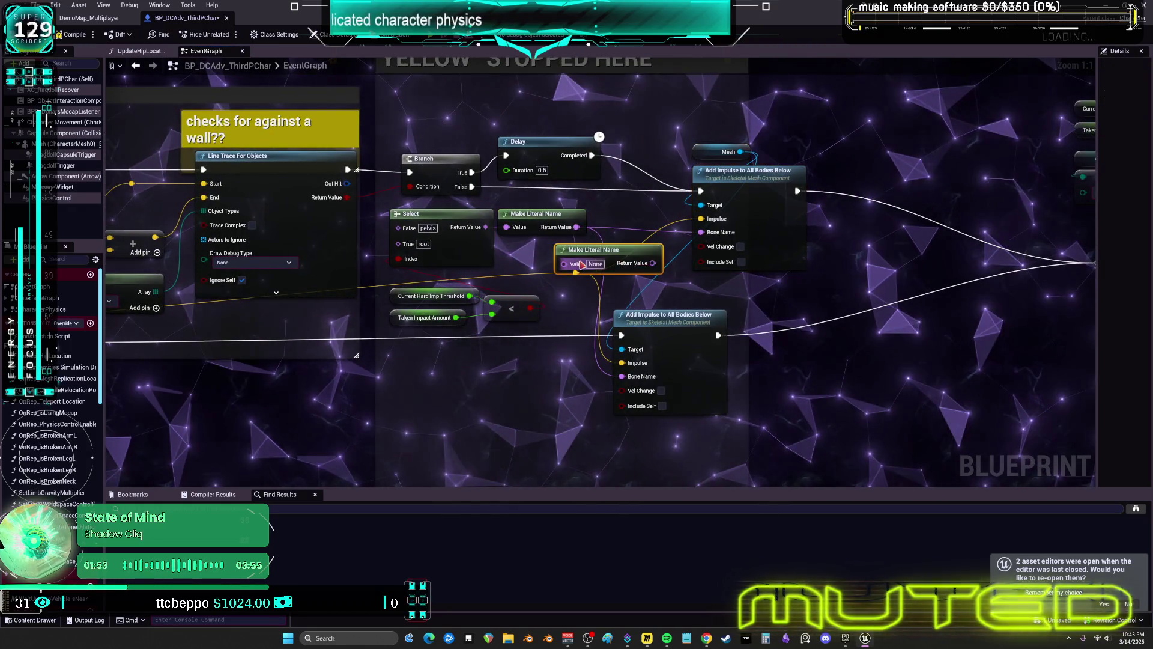
type("pelvis")
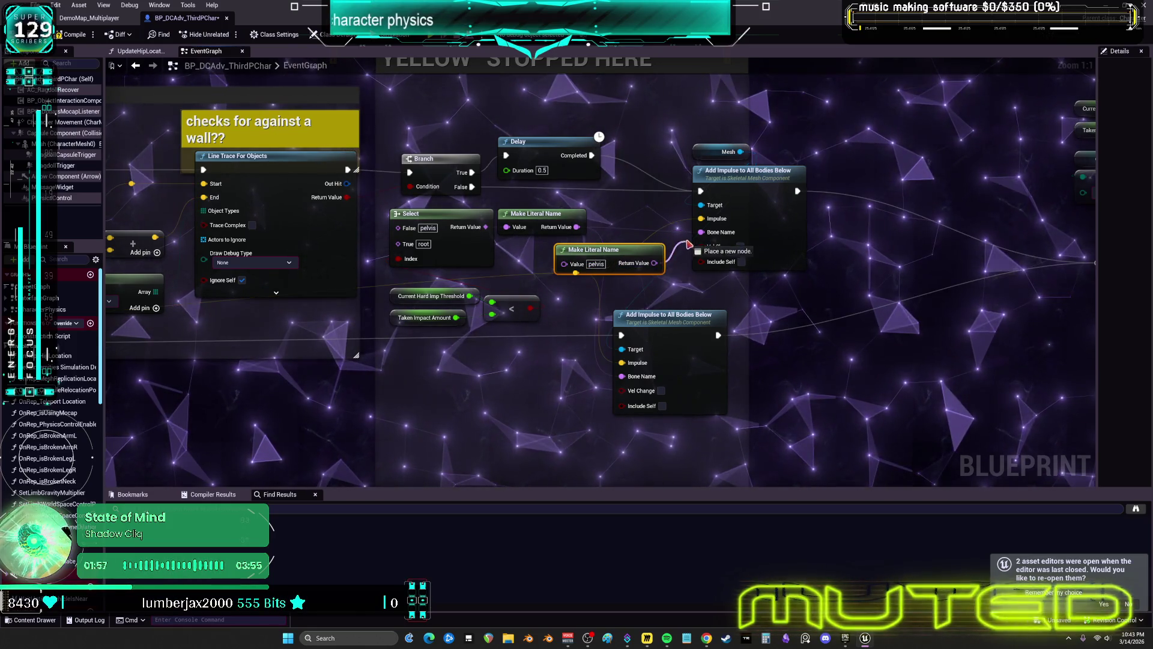
mouse_move(612, 248)
left_mouse_down()
mouse_move(598, 246)
mouse_move(648, 218)
left_mouse_up()
Step: Shift the top Add Impulse and Mesh nodes right to make room for the pelvis node
mouse_move(721, 139)
left_mouse_down()
mouse_move(800, 226)
mouse_move(859, 227)
left_mouse_up()
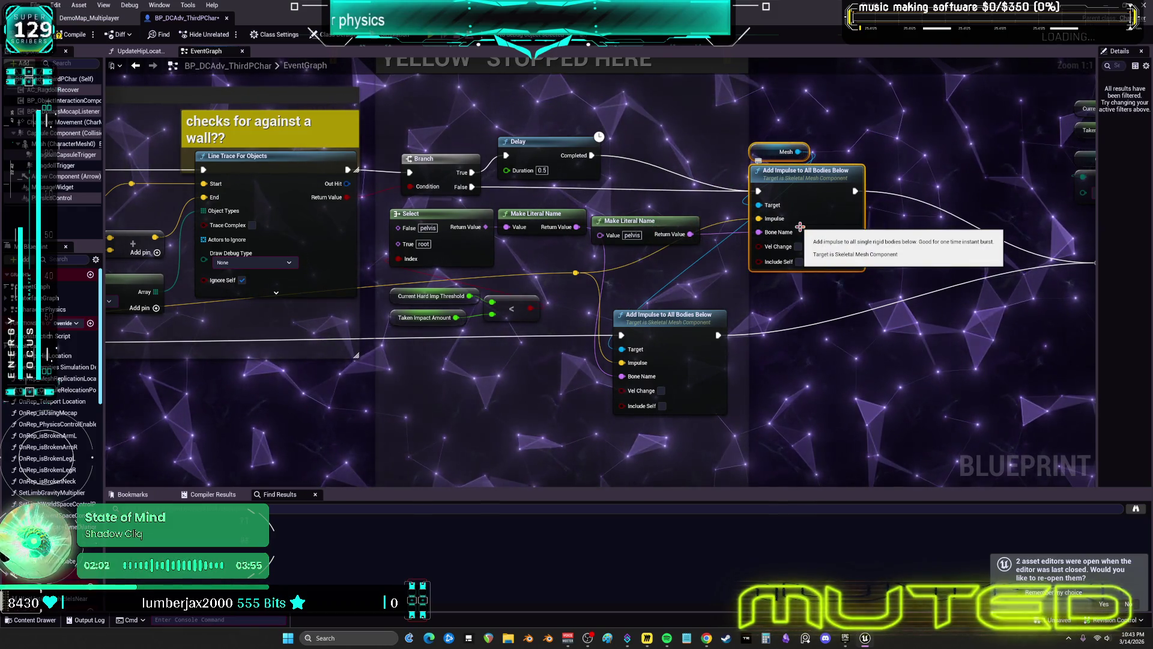
left_click_drag(628, 228, 649, 228)
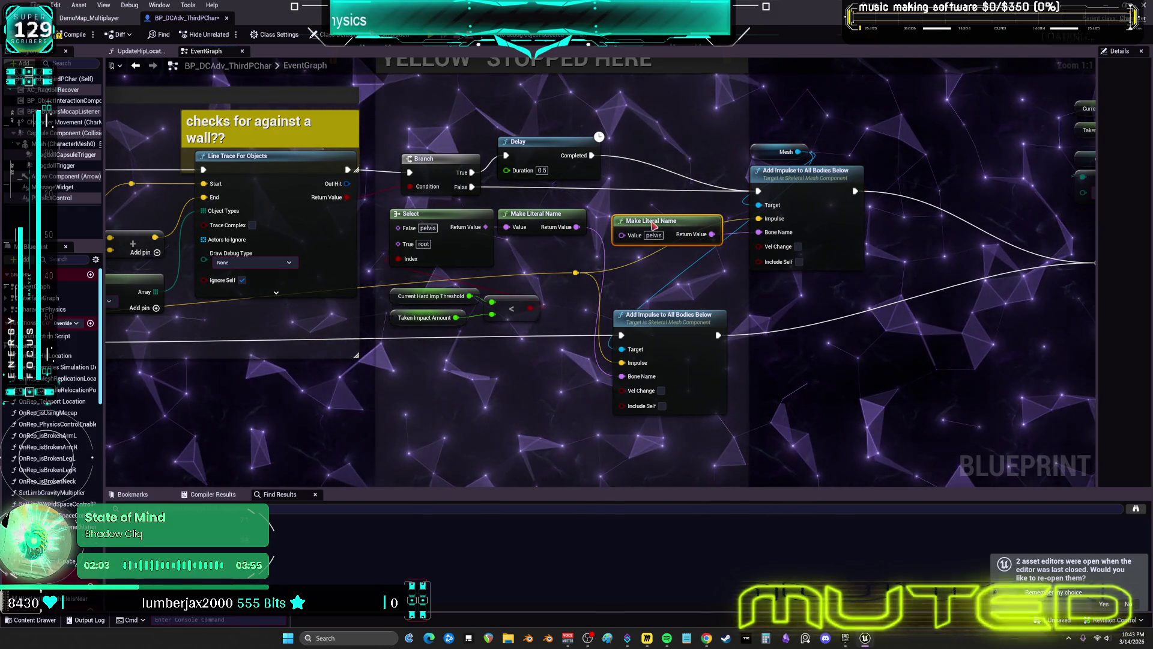
left_click(926, 397)
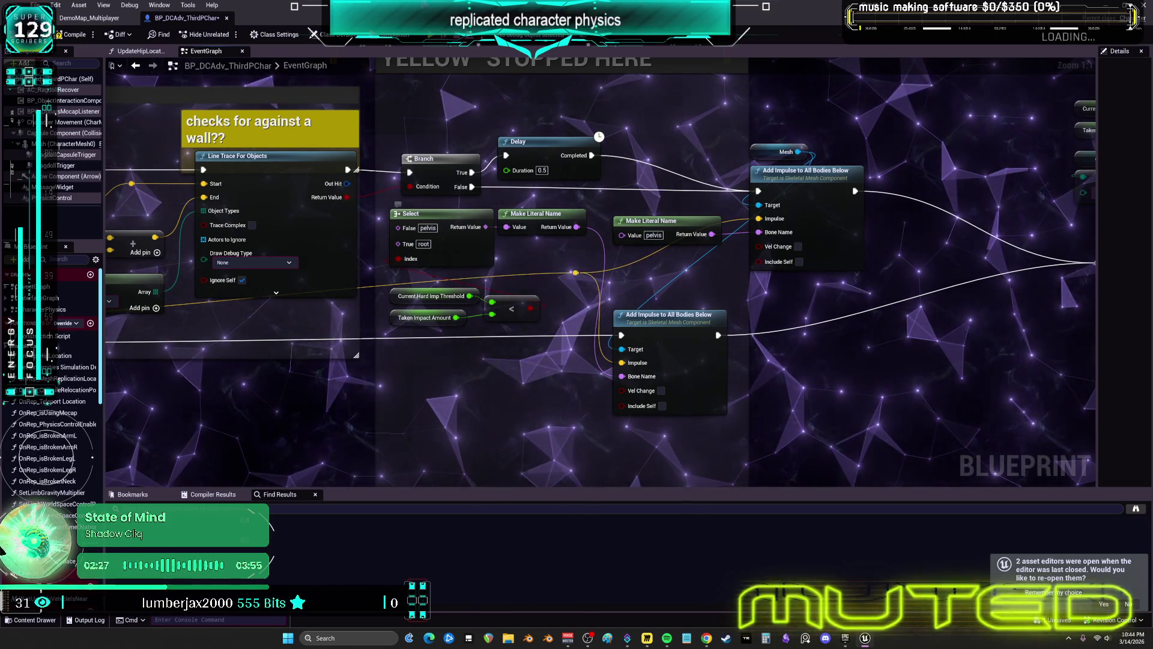
Step: Zoom out and pan across the graph to the Attach camera to ragdoll's mesh comment and its two SET nodes
scroll(442, 336, "down", 4)
mouse_move(488, 379)
left_mouse_down()
mouse_move(161, 384)
mouse_move(389, 321)
mouse_move(427, 244)
mouse_move(506, 293)
left_mouse_up()
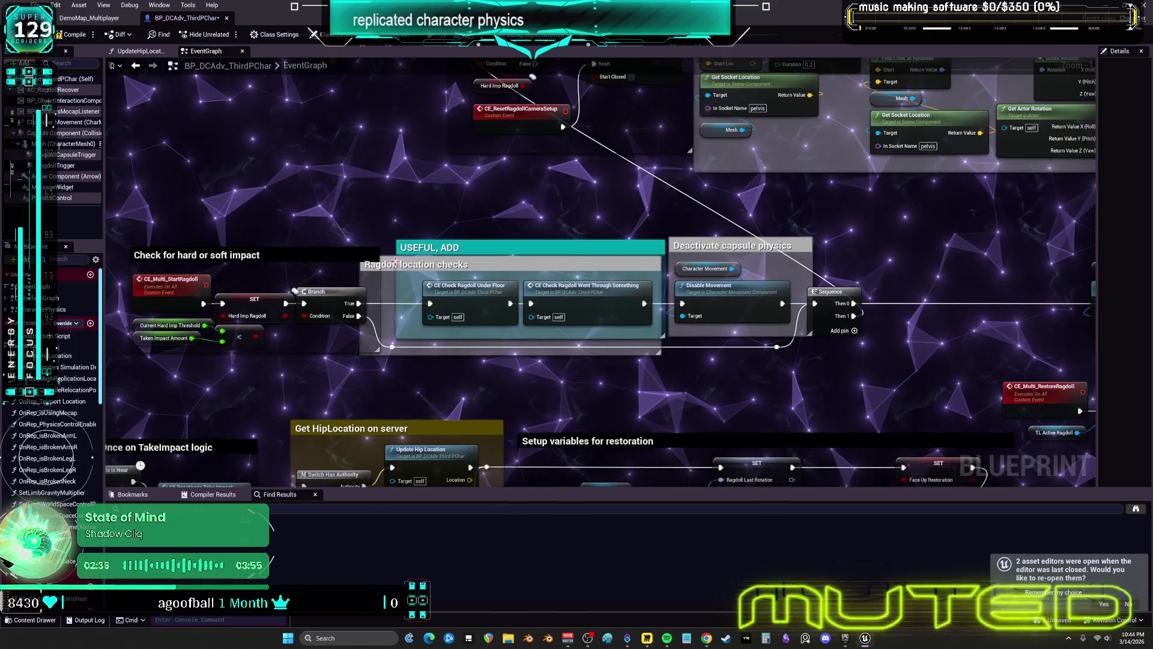
left_click_drag(522, 223, 437, 288)
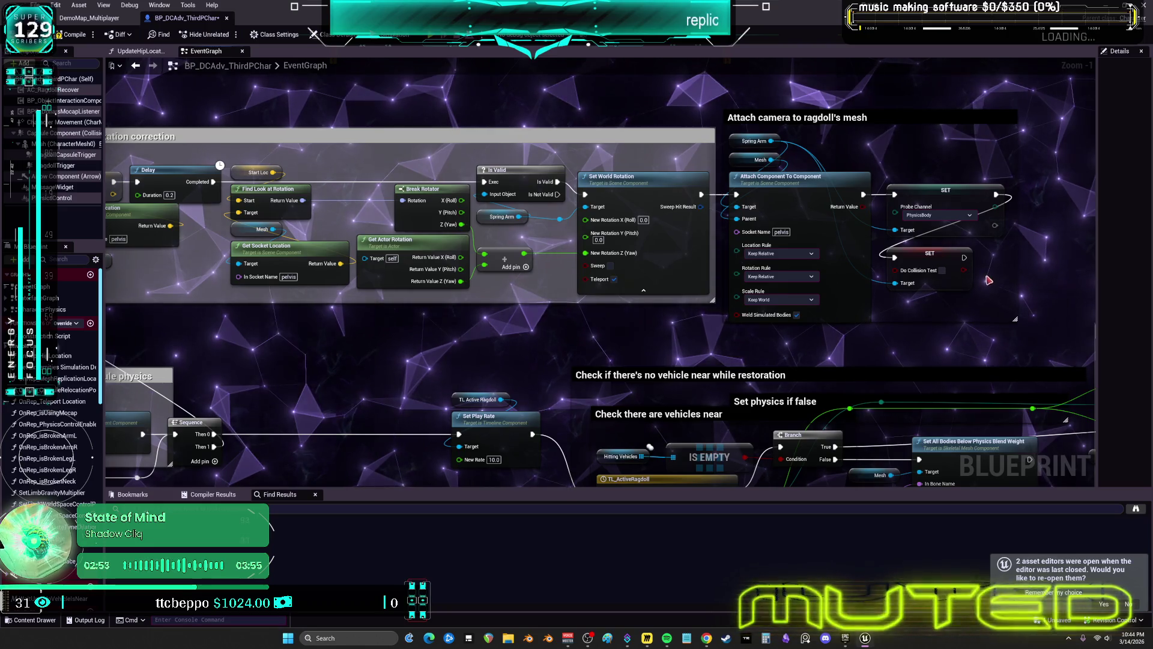
left_click_drag(679, 304, 1058, 264)
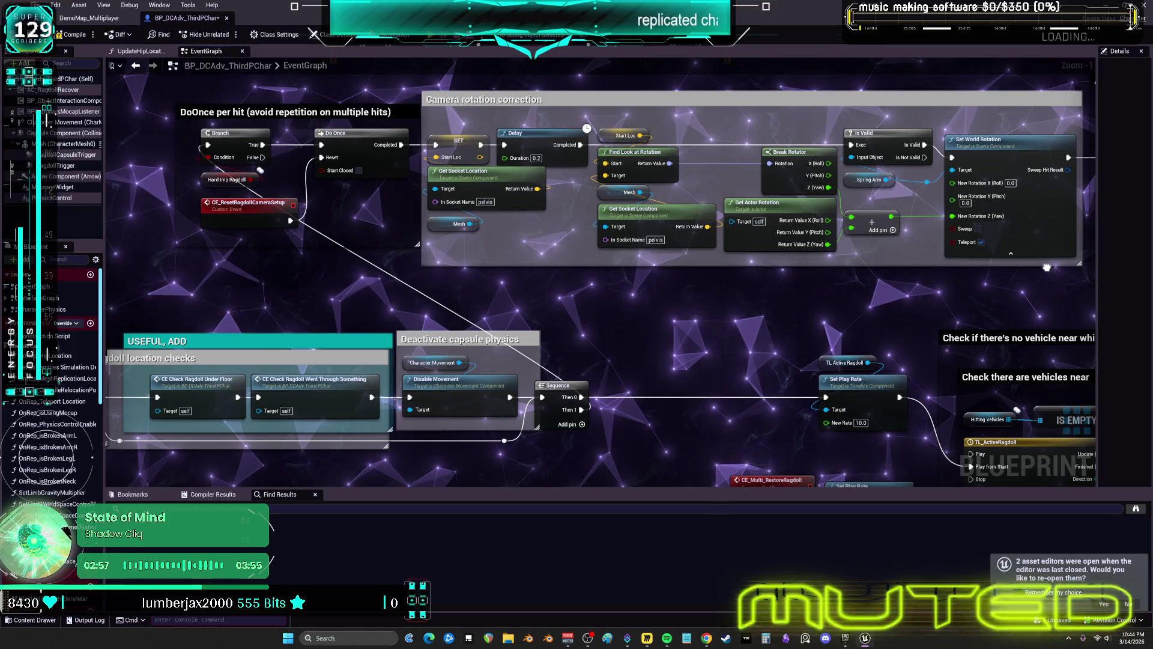
left_click_drag(1046, 267, 500, 267)
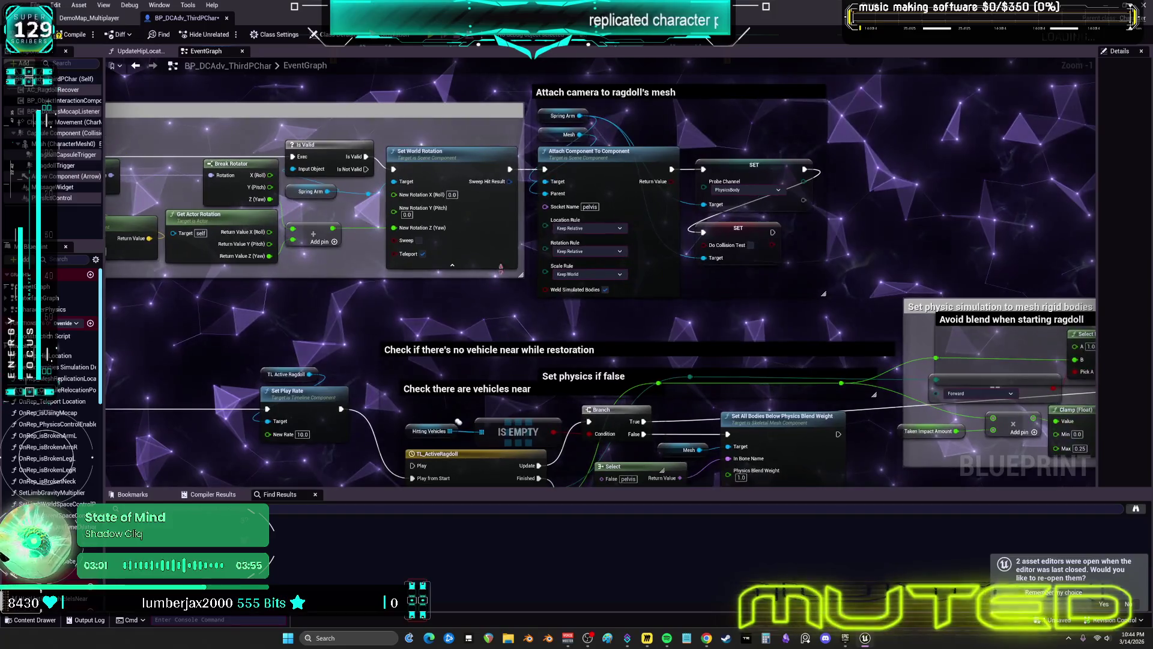
scroll(852, 178, "up", 1)
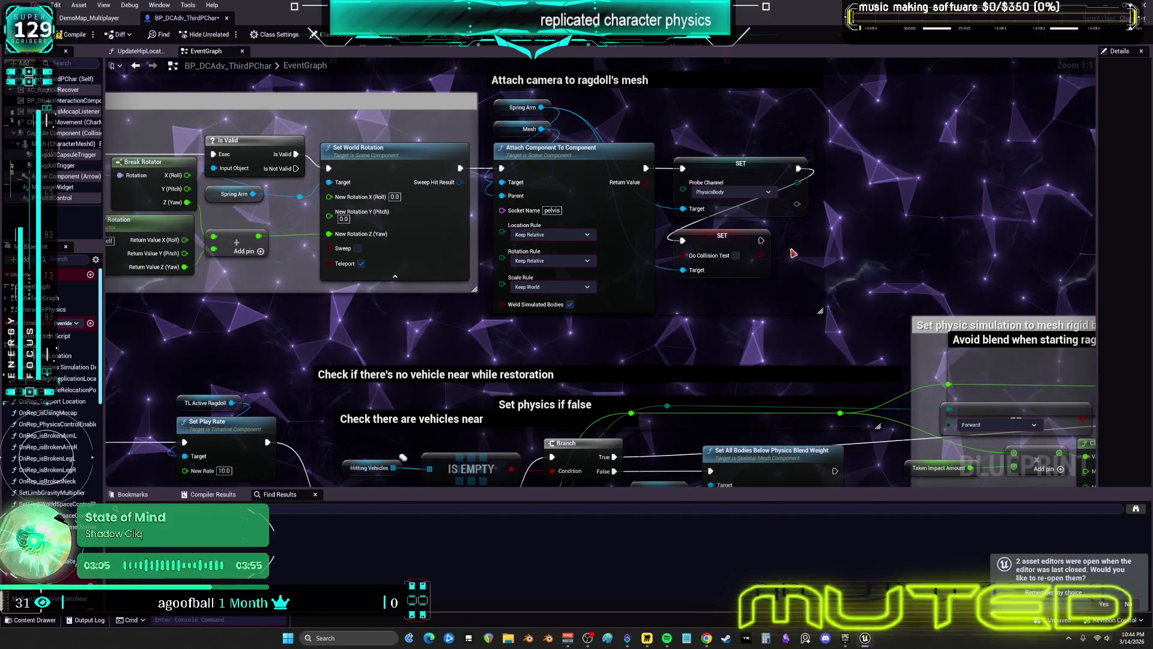
left_click_drag(801, 260, 758, 251)
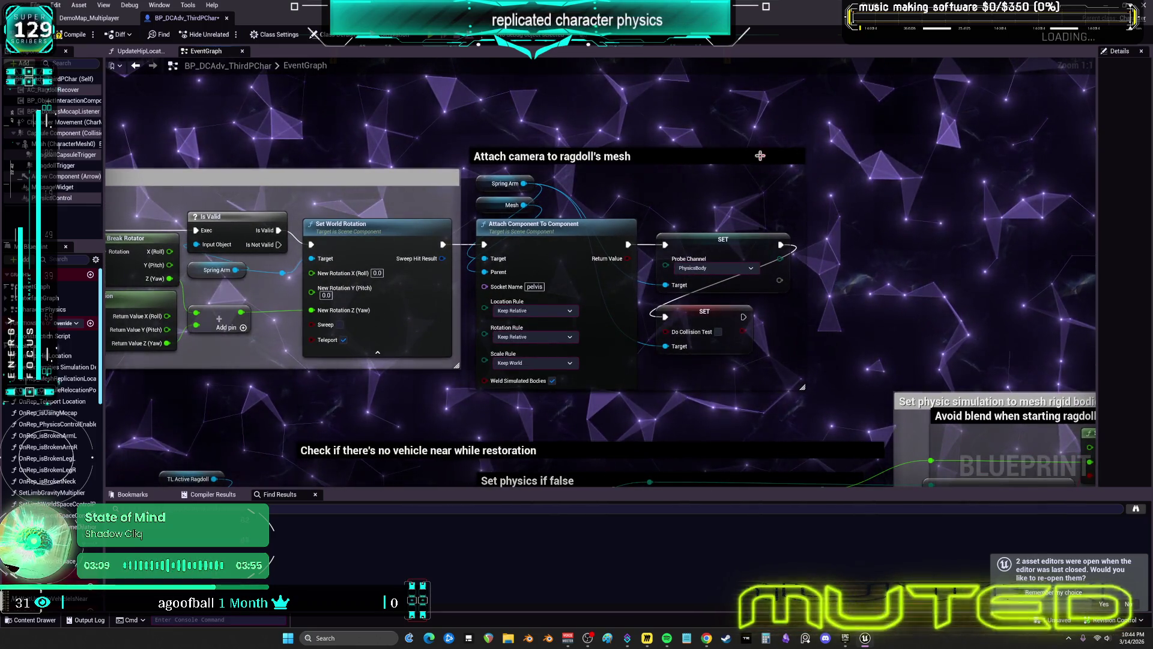
left_click_drag(815, 168, 760, 214)
Step: Move the two SET nodes right and wrap them in a comment titled 'Add this'
left_click_drag(592, 273, 708, 389)
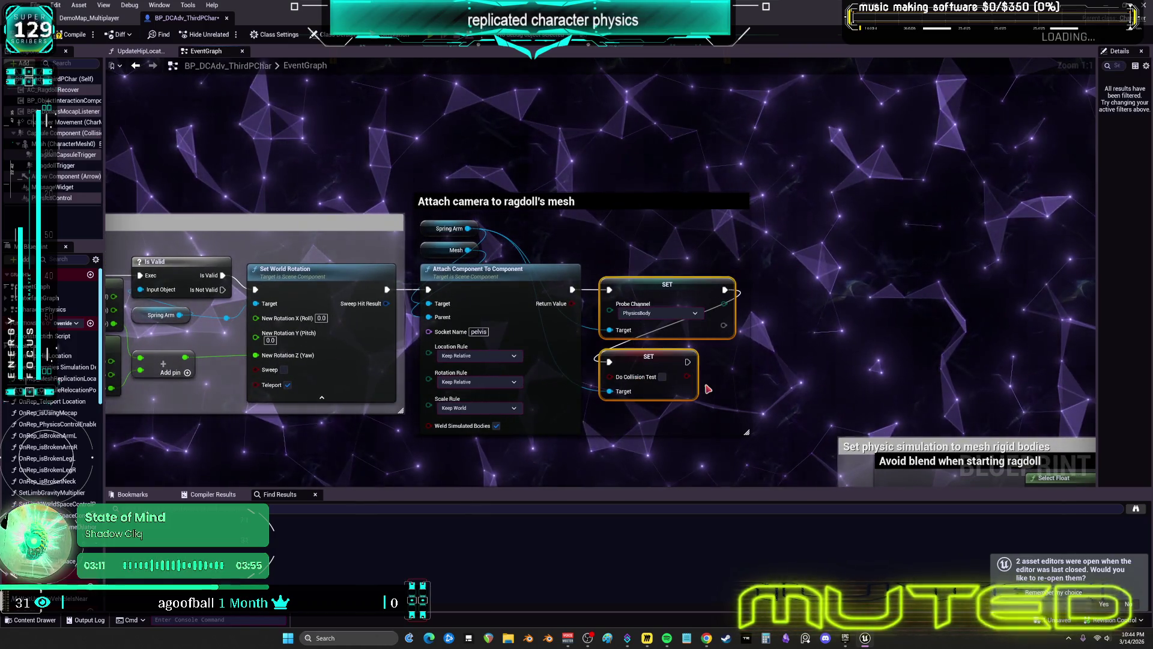
left_click_drag(649, 284, 786, 284)
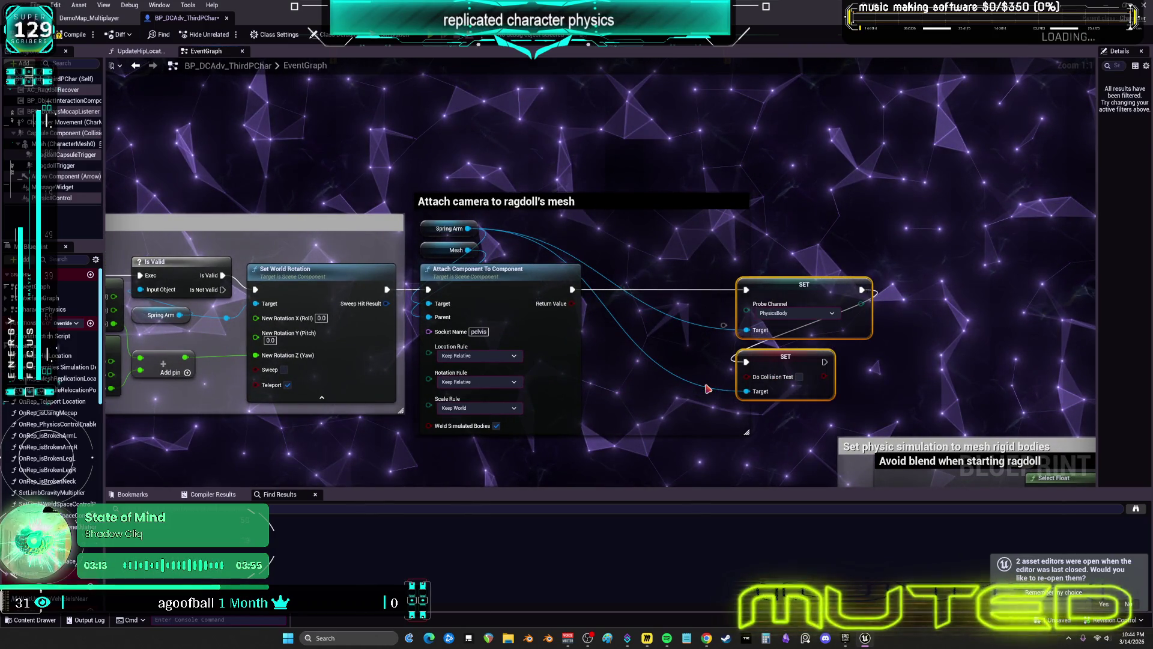
type("cAdd this")
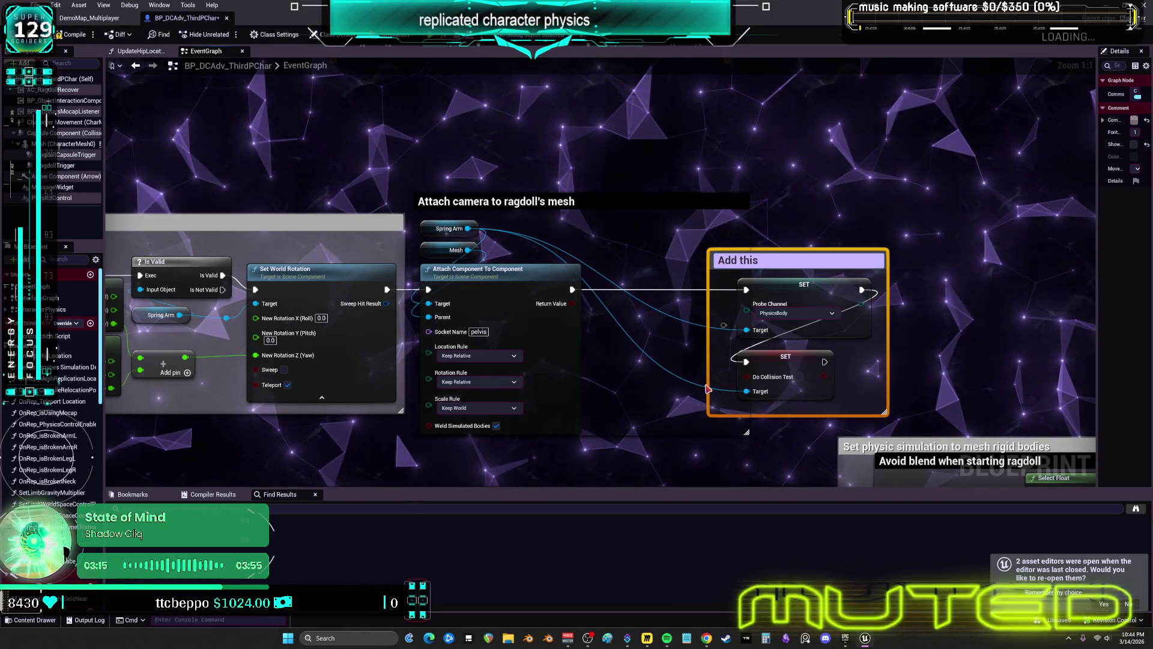
key("Return")
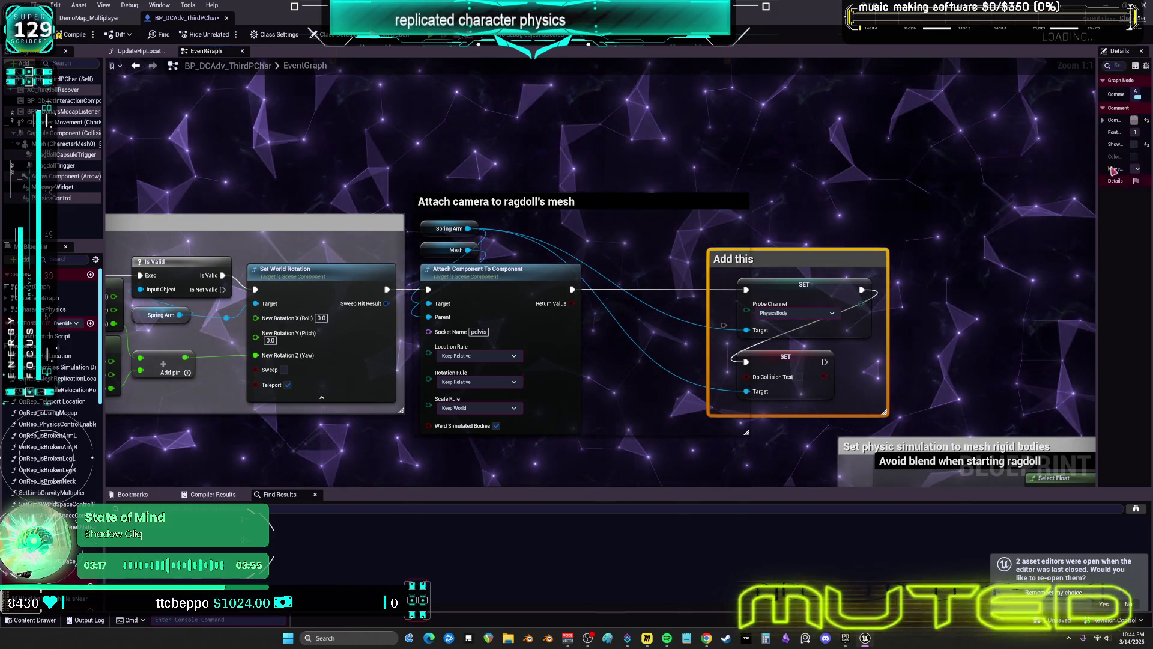
Step: Make the 'Add this' comment cyan with font size 50
left_click_drag(1097, 171, 921, 171)
left_click(1067, 117)
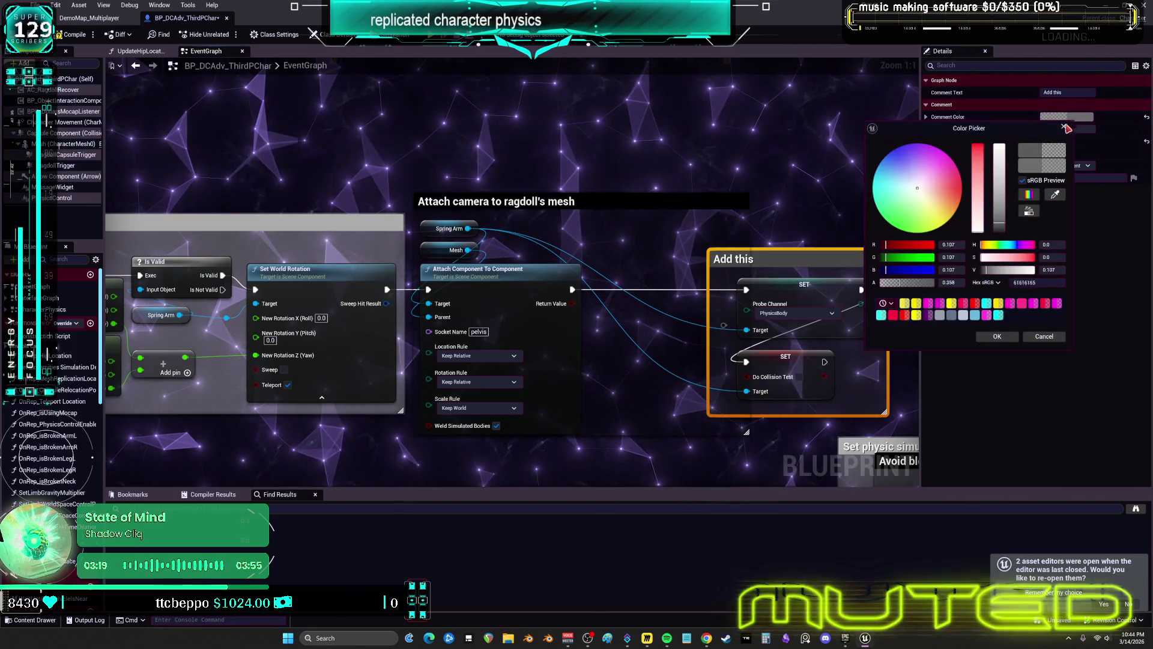
left_click(986, 302)
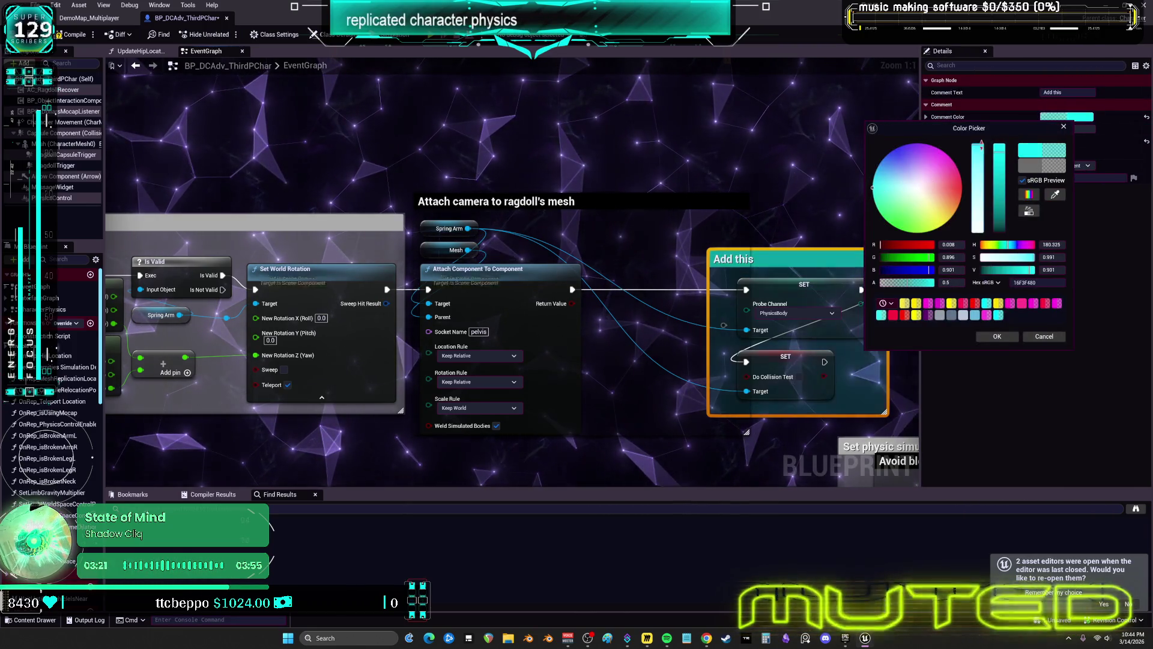
left_click(997, 336)
left_click_drag(1068, 129, 1099, 128)
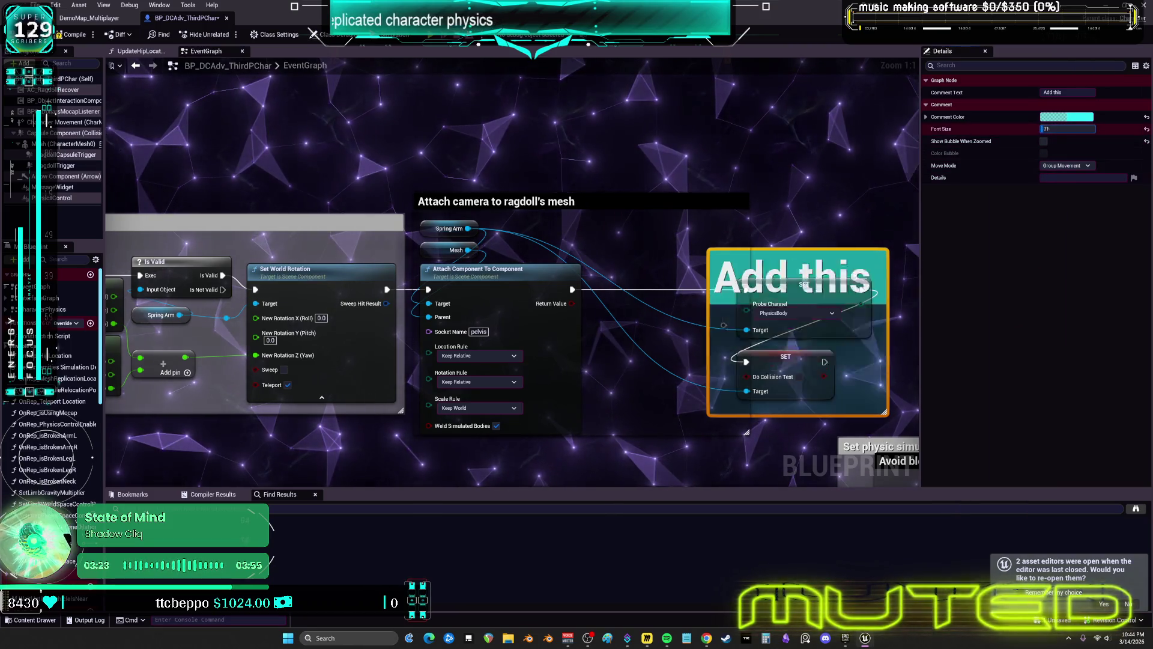
left_click_drag(661, 456, 546, 276)
mouse_move(393, 366)
left_mouse_down()
mouse_move(881, 228)
mouse_move(1141, 211)
mouse_move(927, 228)
mouse_move(657, 219)
left_mouse_up()
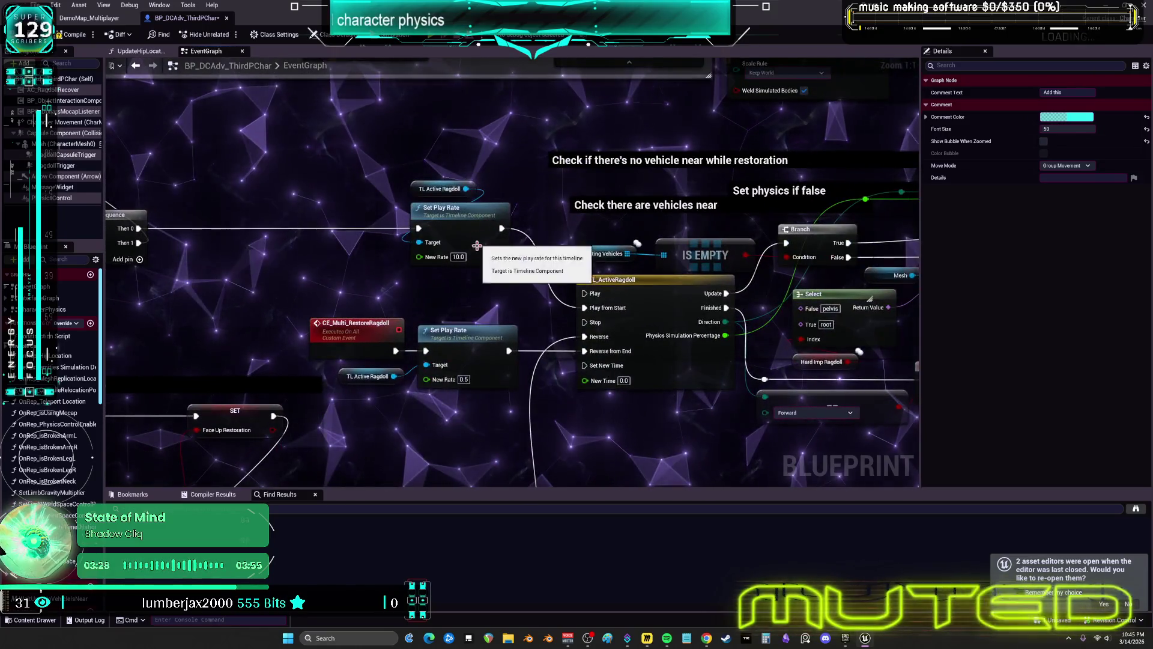
Step: Open the Wait Until No Vehicle Is Near macro to view its Delay loop, then return to the EventGraph
left_click_drag(668, 410, 649, 388)
mouse_move(108, 480)
left_mouse_down()
mouse_move(448, 277)
mouse_move(689, 284)
mouse_move(1091, 251)
left_mouse_up()
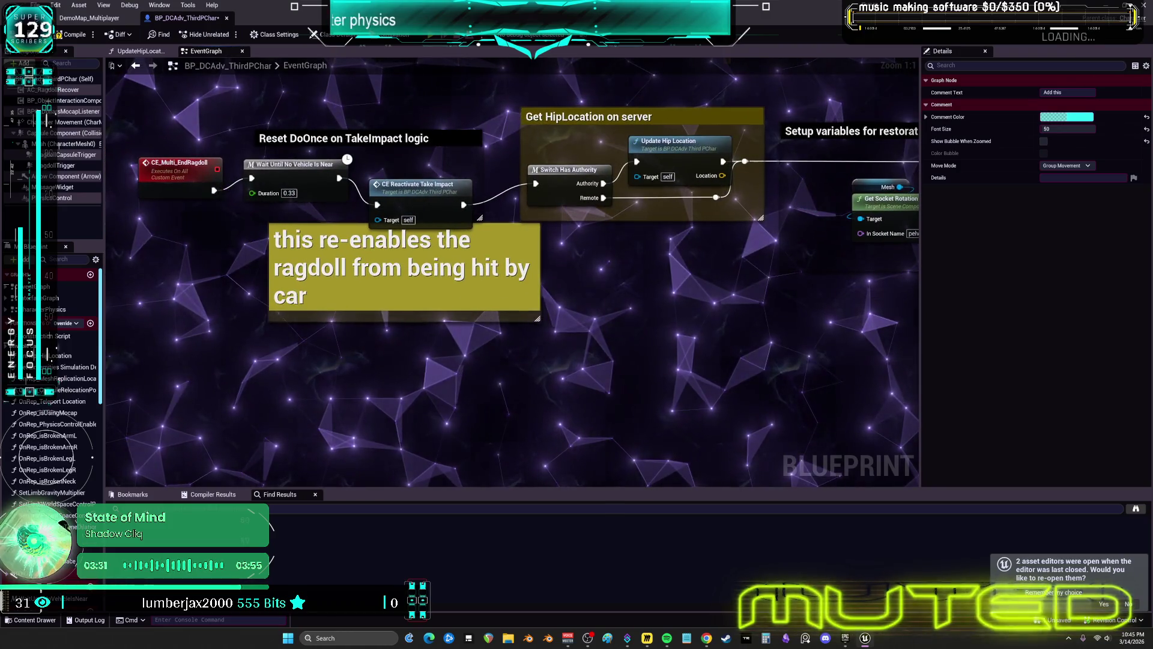
left_click_drag(935, 259, 936, 260)
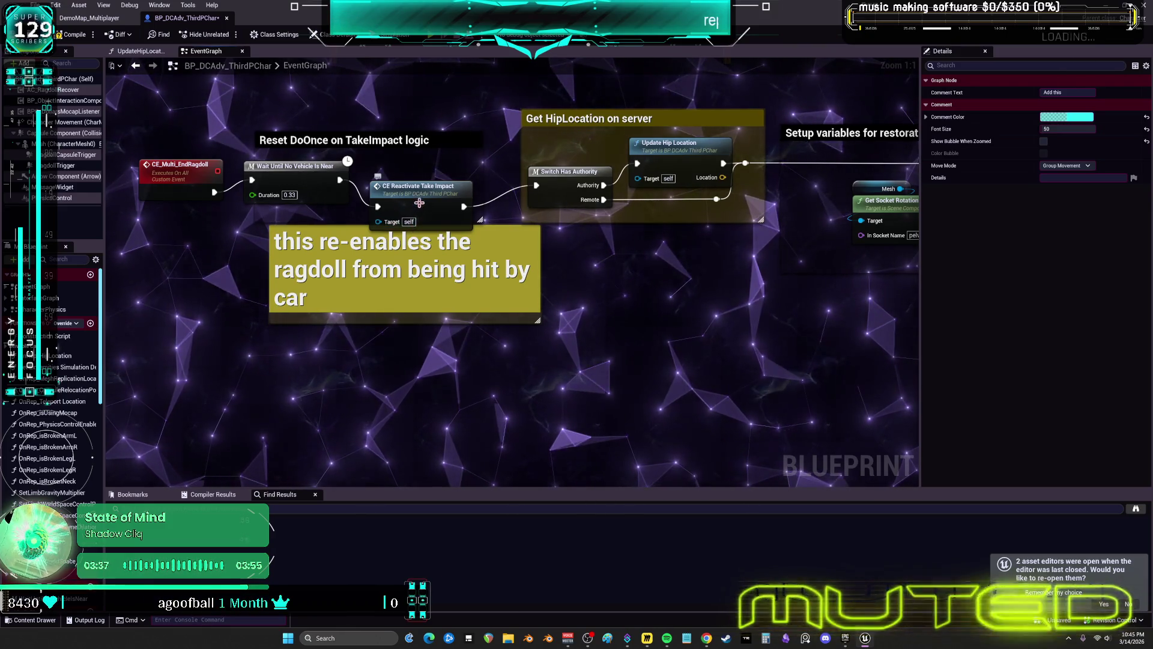
double_click(273, 179)
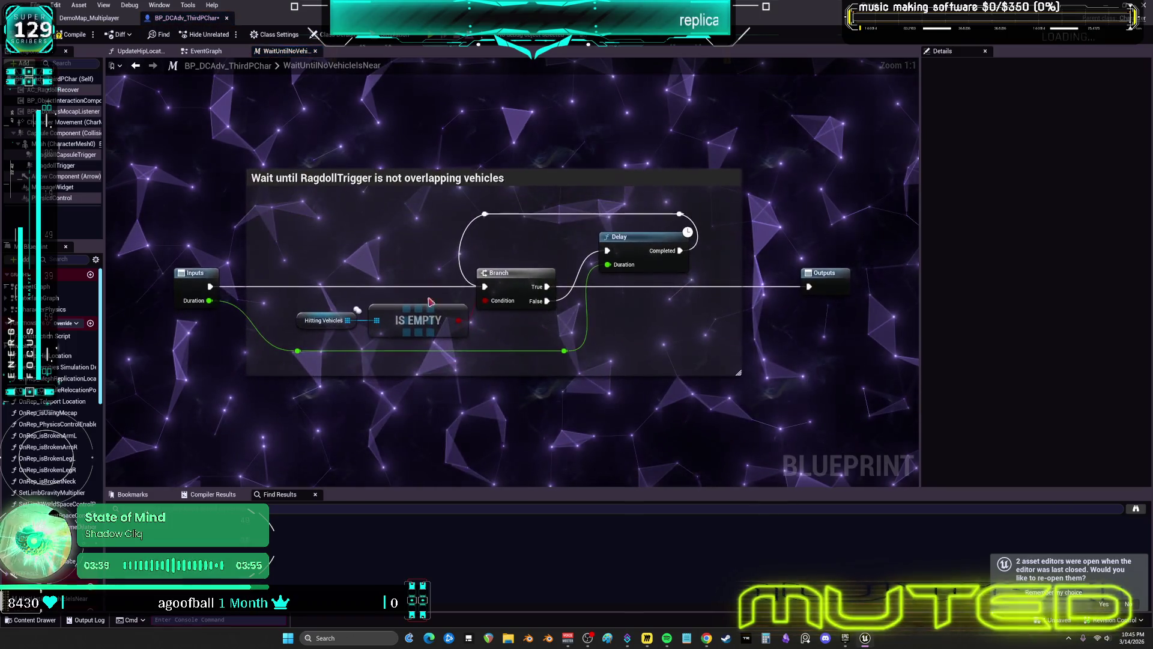
right_click(458, 334)
key("Escape")
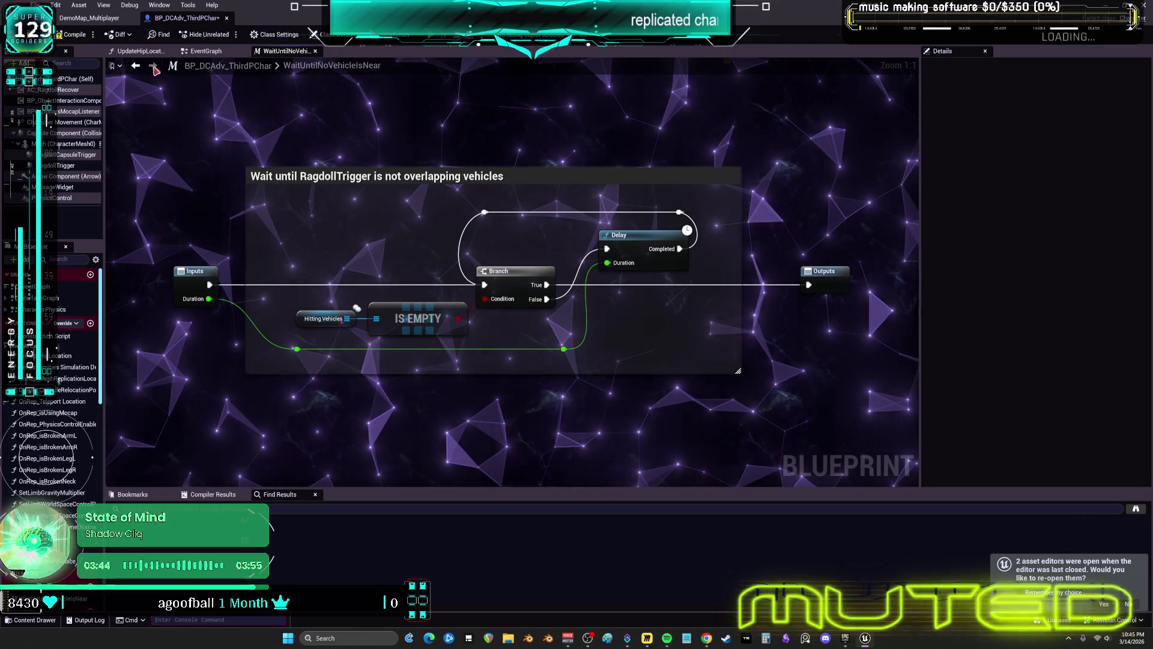
left_click(136, 66)
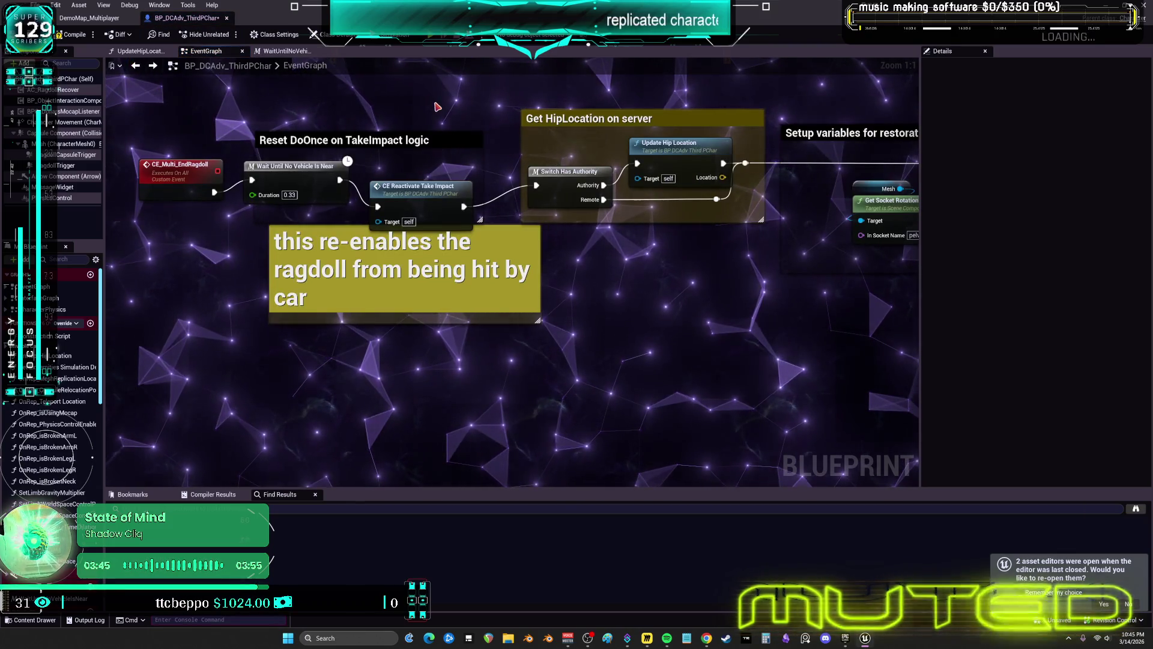
left_click_drag(667, 290, 447, 309)
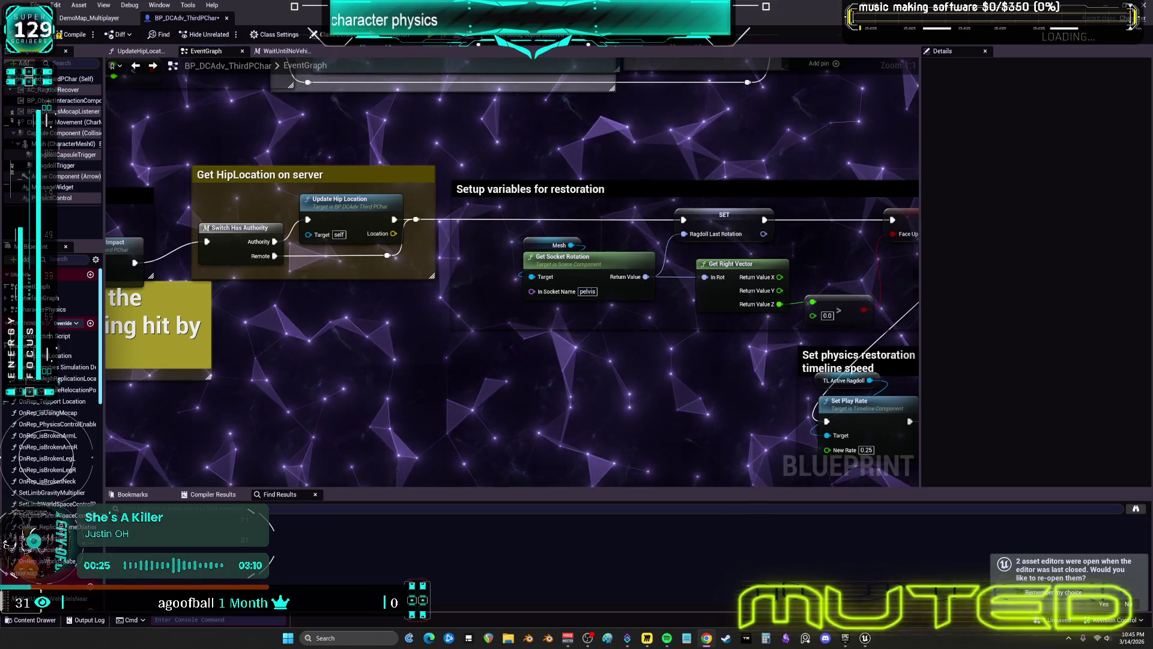
left_click_drag(895, 285, 611, 288)
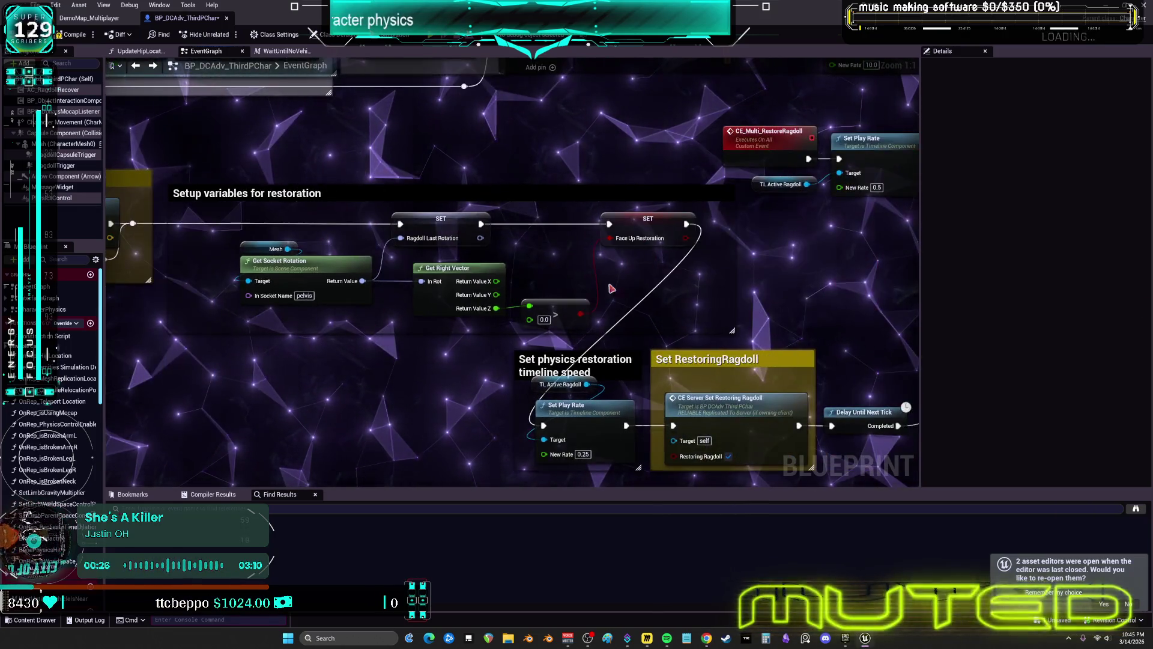
left_click_drag(741, 290, 635, 268)
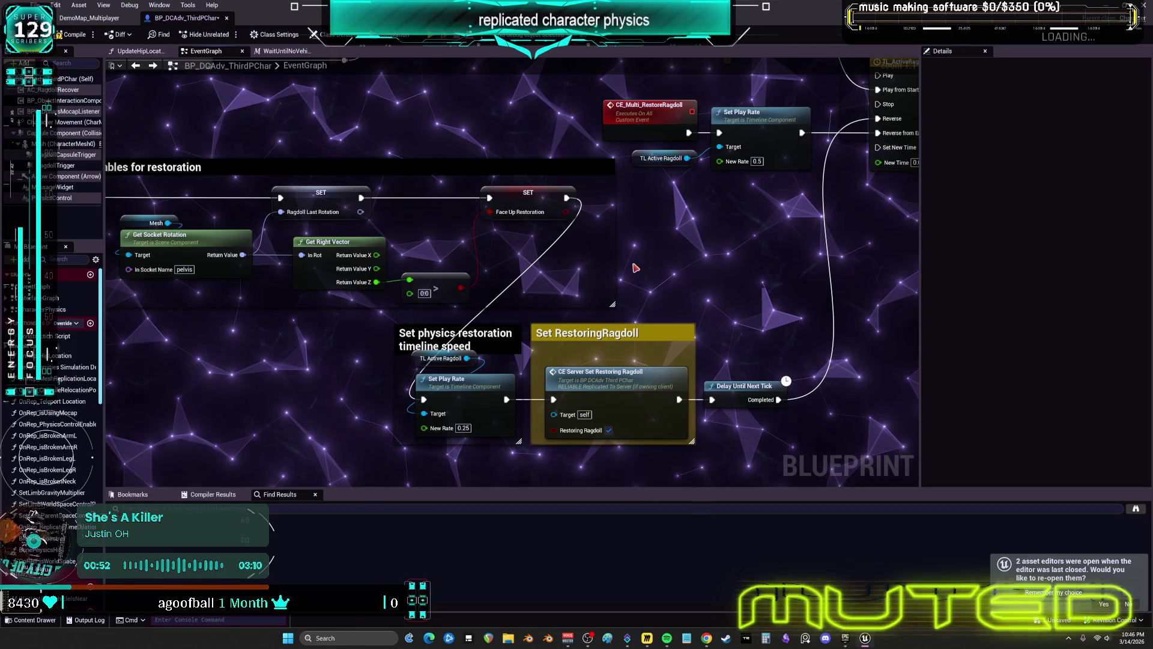
Step: Pan through the ragdoll timeline, vehicle-check restoration and physics-removal sections of the EventGraph
mouse_move(636, 268)
left_mouse_down()
mouse_move(198, 280)
mouse_move(534, 343)
left_mouse_up()
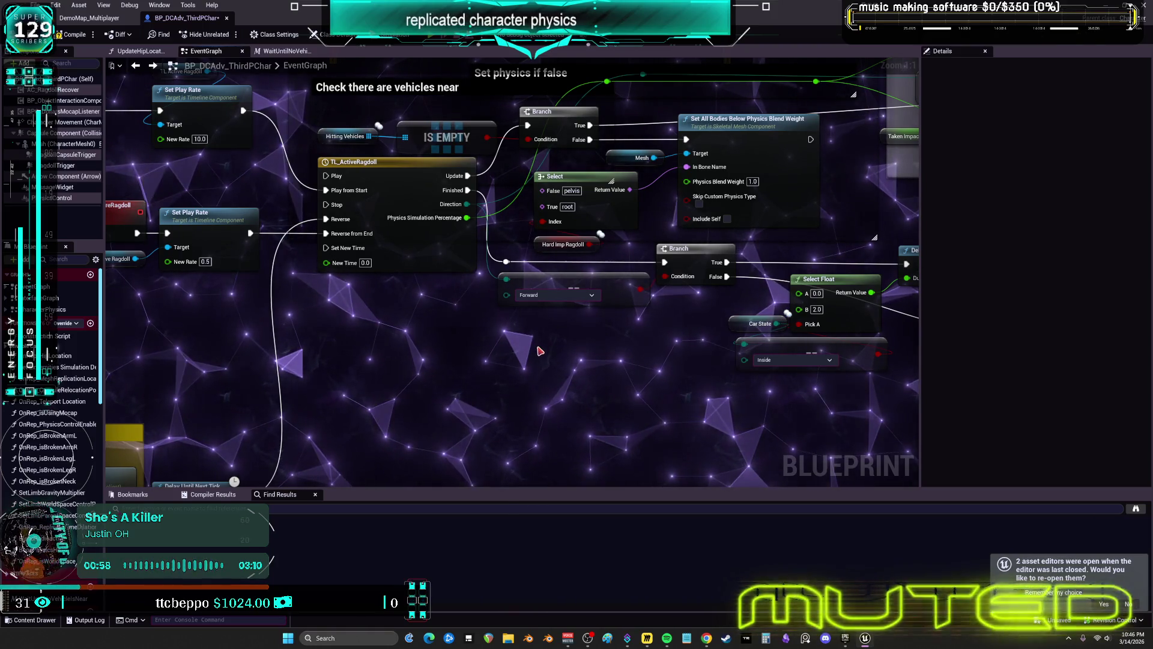
mouse_move(684, 374)
left_mouse_down()
mouse_move(541, 366)
mouse_move(508, 416)
left_mouse_up()
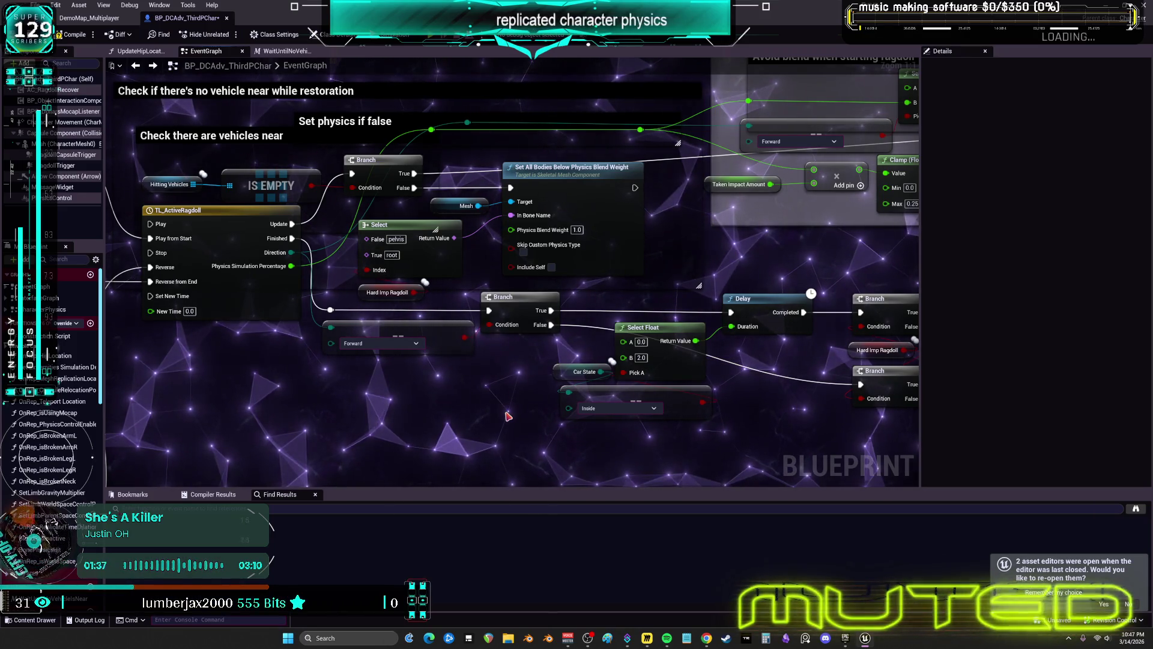
mouse_move(331, 245)
left_mouse_down()
mouse_move(311, 314)
mouse_move(83, 333)
mouse_move(739, 347)
left_mouse_up()
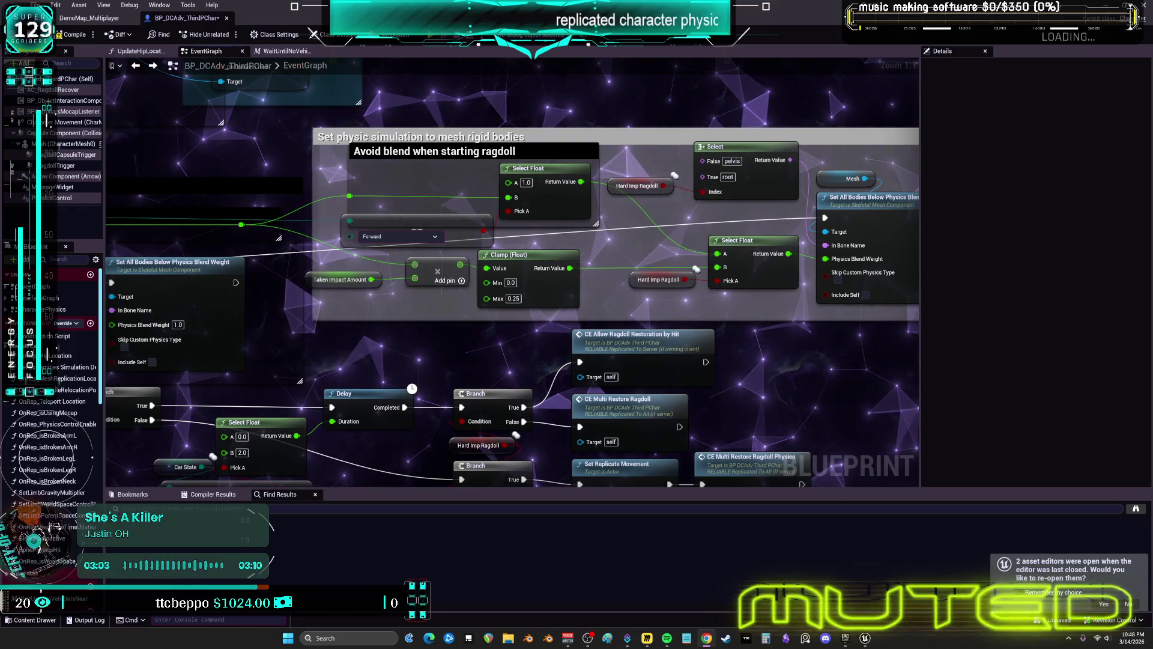
scroll(410, 301, "down", 3)
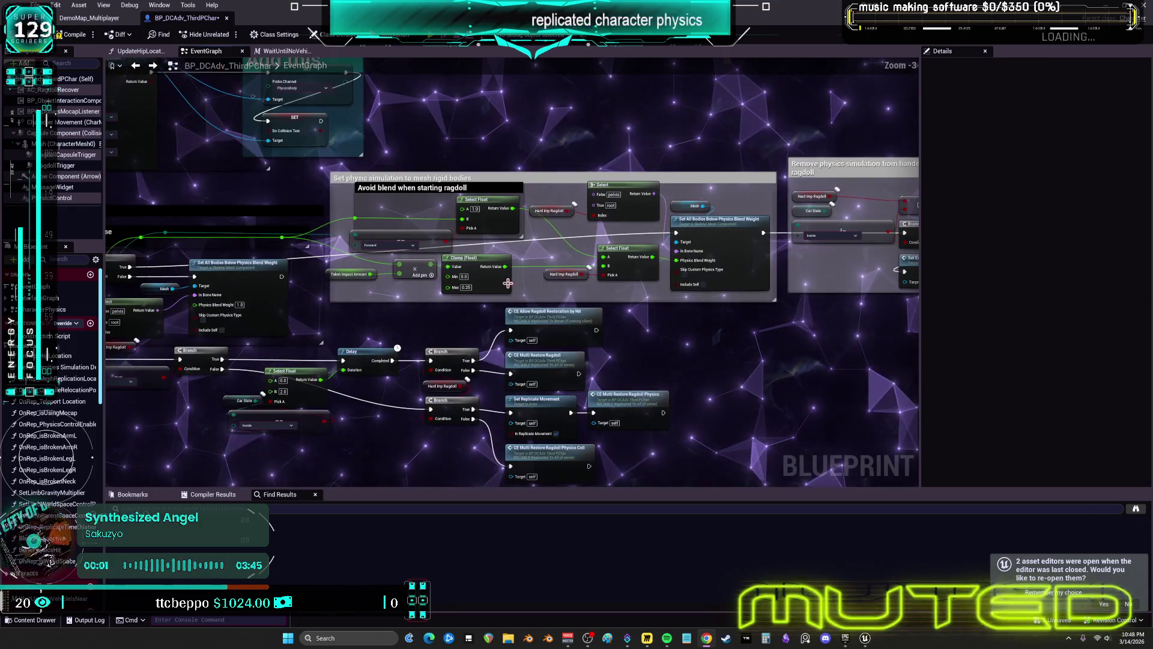
left_click_drag(410, 301, 384, 302)
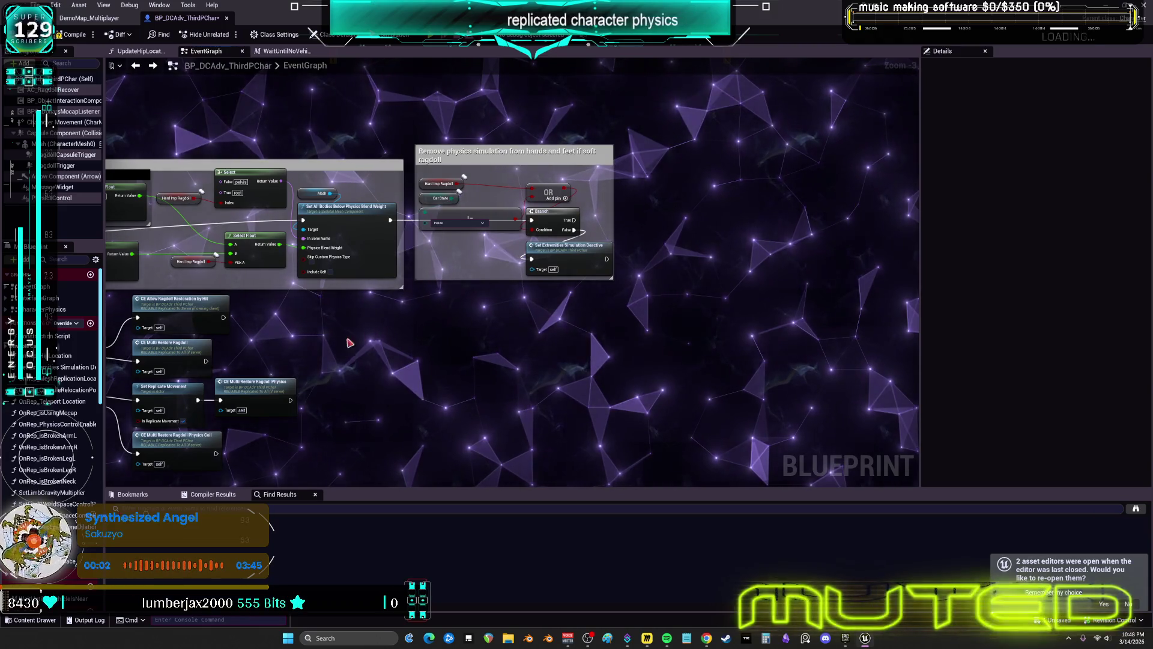
scroll(349, 342, "down", 3)
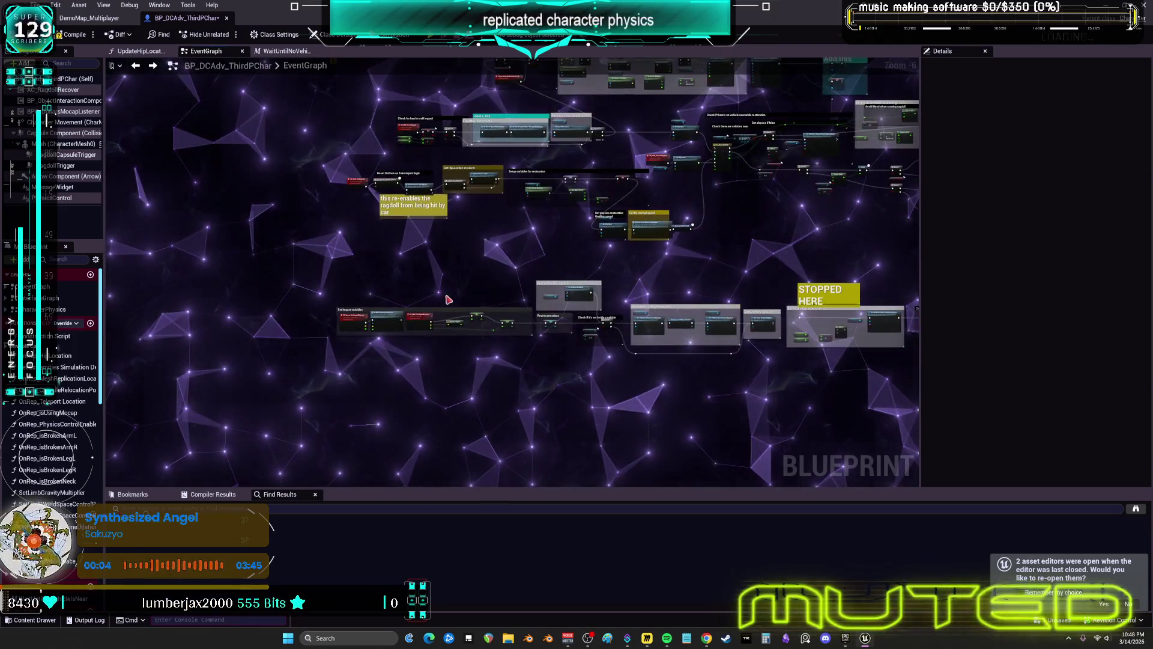
scroll(449, 299, "up", 3)
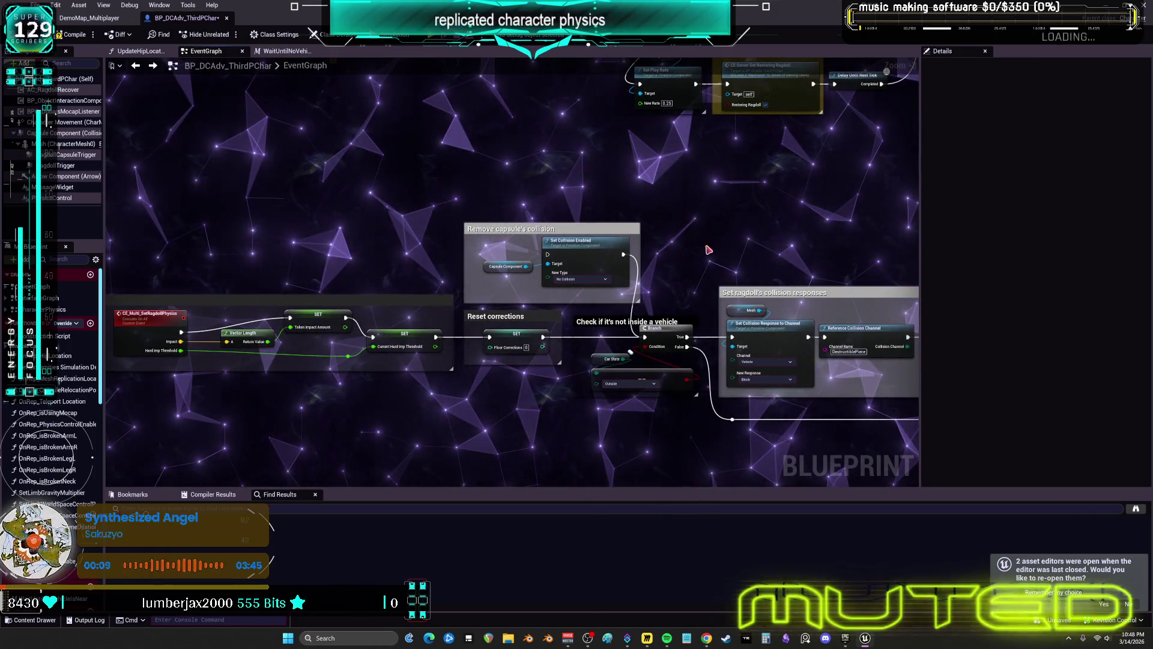
Step: Center the ragdoll collision responses section and focus the Find Results search box
left_click_drag(723, 245, 343, 214)
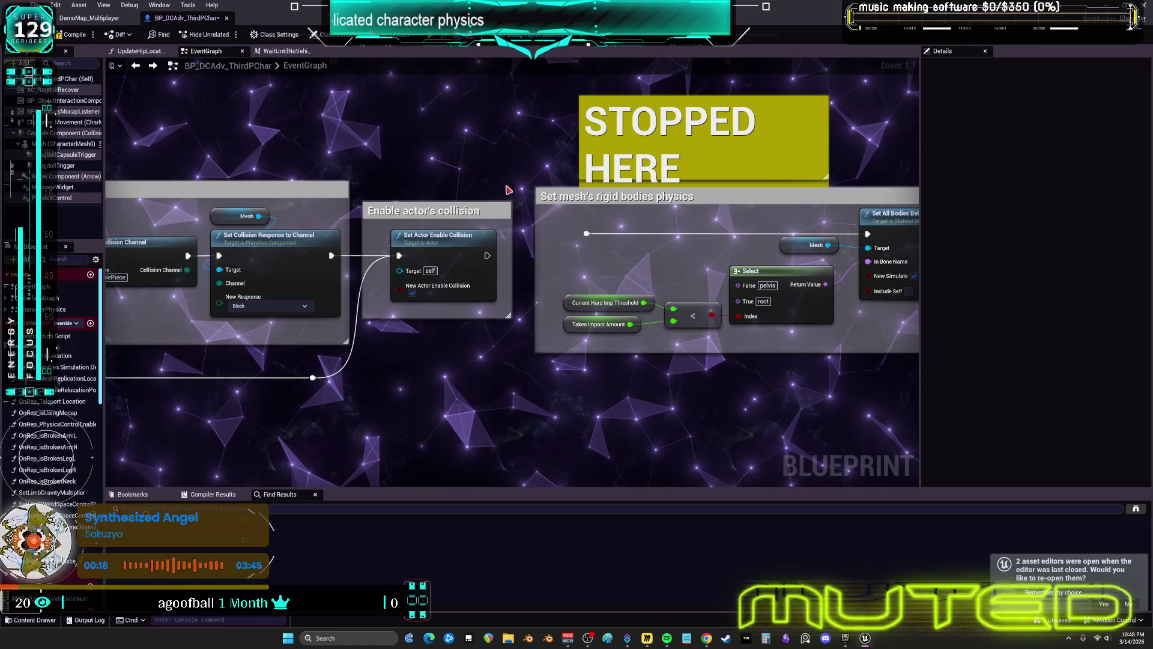
scroll(508, 190, "down", 5)
scroll(549, 233, "up", 3)
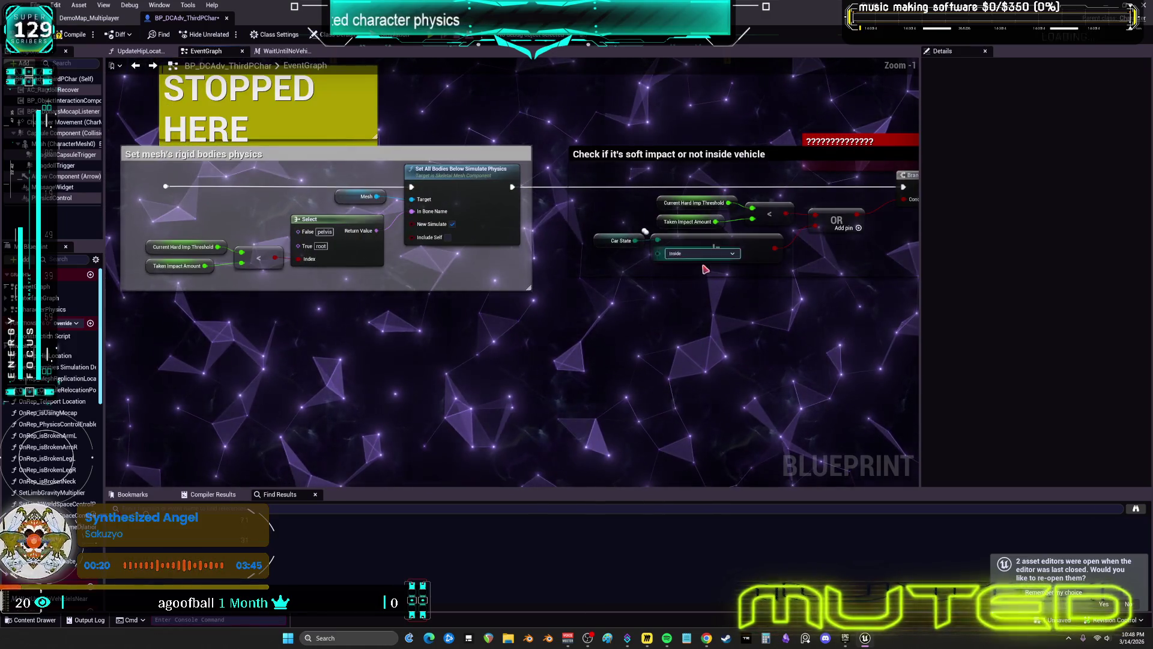
mouse_move(718, 301)
left_mouse_down()
mouse_move(336, 316)
mouse_move(354, 291)
mouse_move(457, 324)
left_mouse_up()
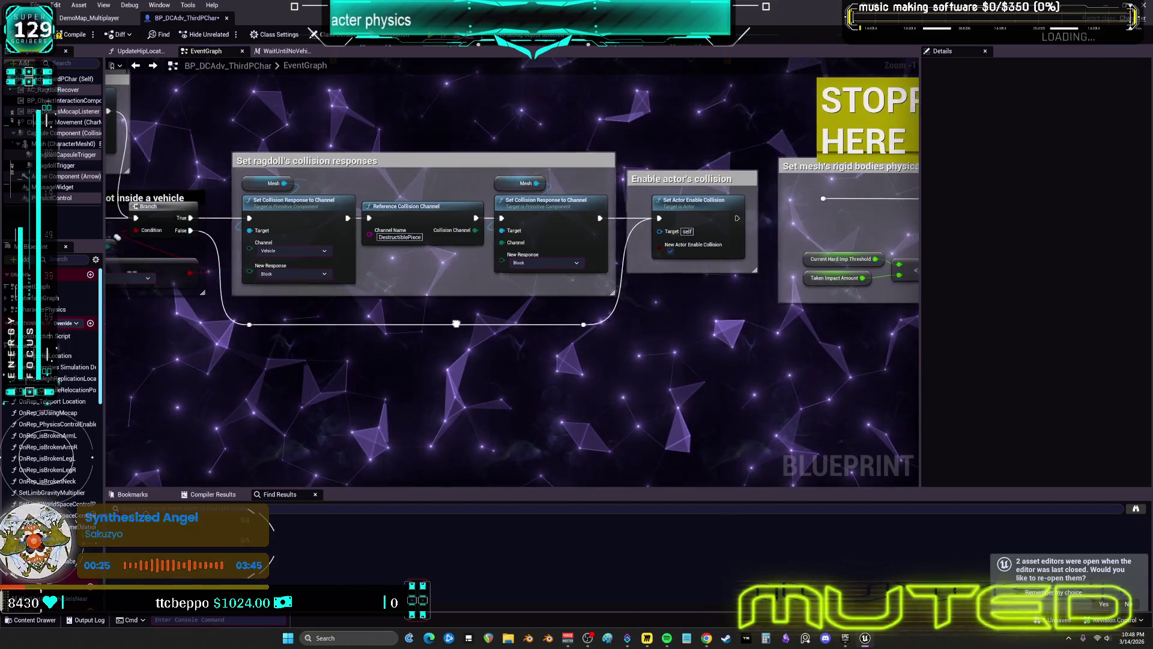
left_click_drag(371, 183, 421, 177)
scroll(421, 177, "down", 3)
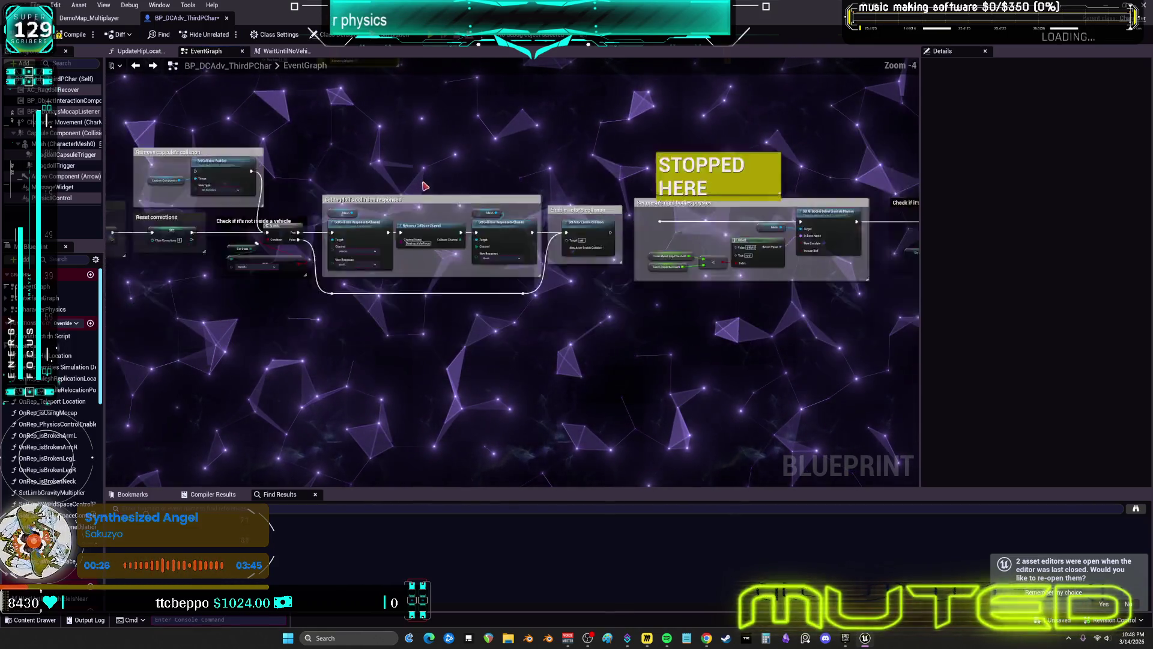
scroll(430, 186, "up", 4)
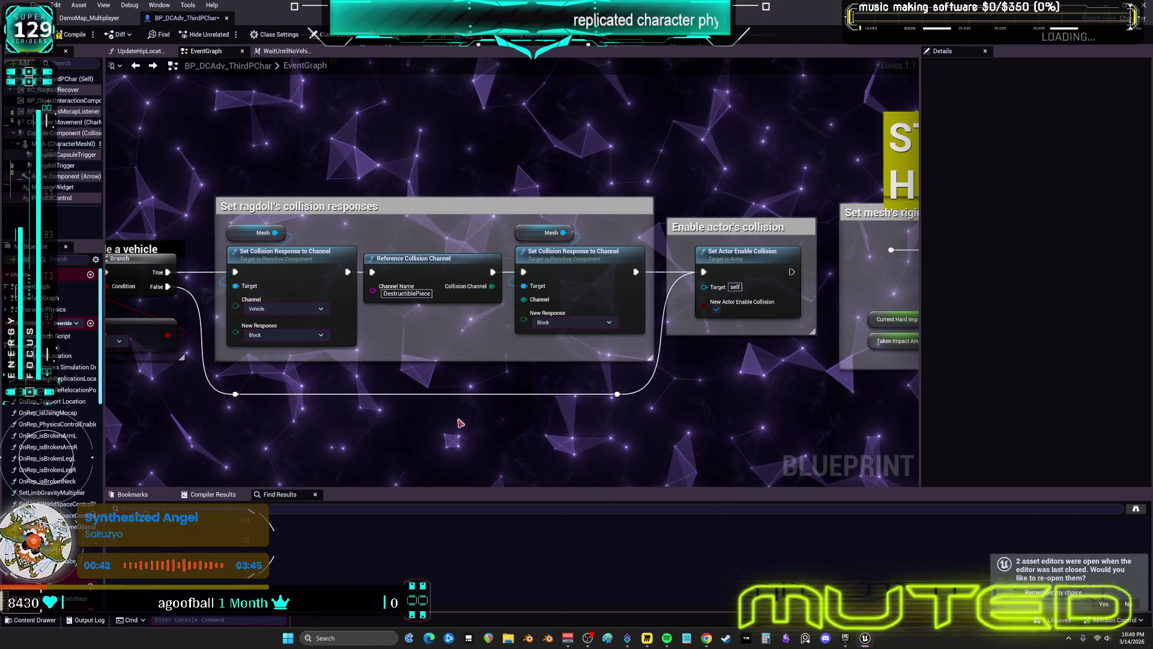
left_click(252, 508)
type("reference collision channel")
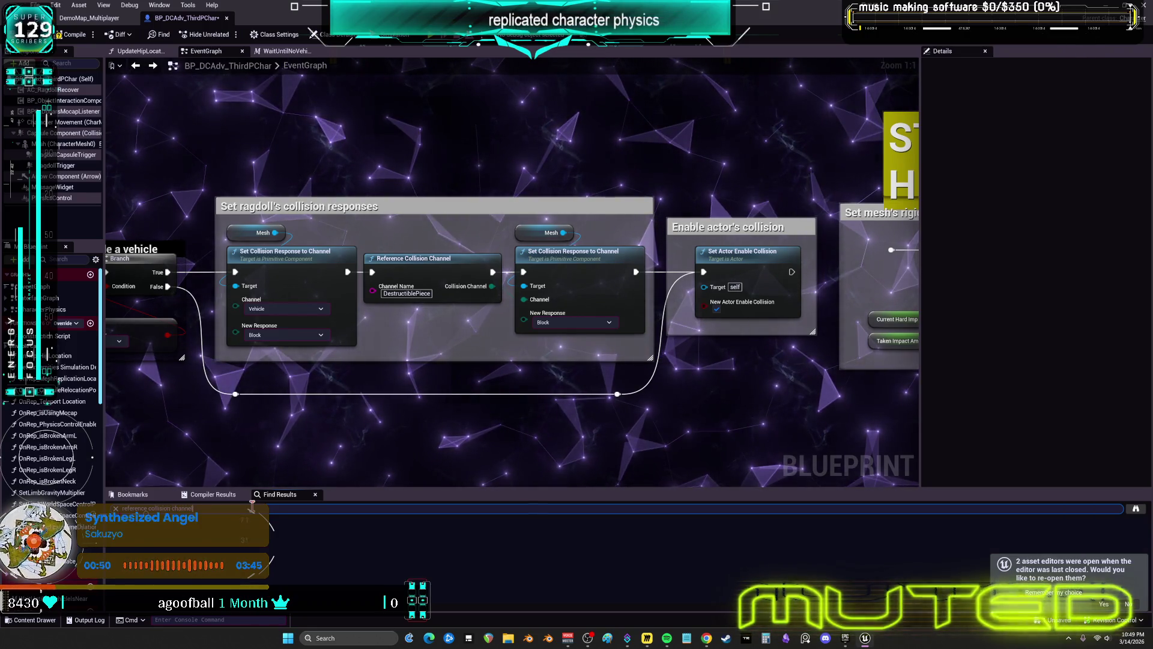
Step: Search for collision channel references and jump to the first two Reference Collision Channel matches
key("Return")
scroll(425, 329, "down", 4)
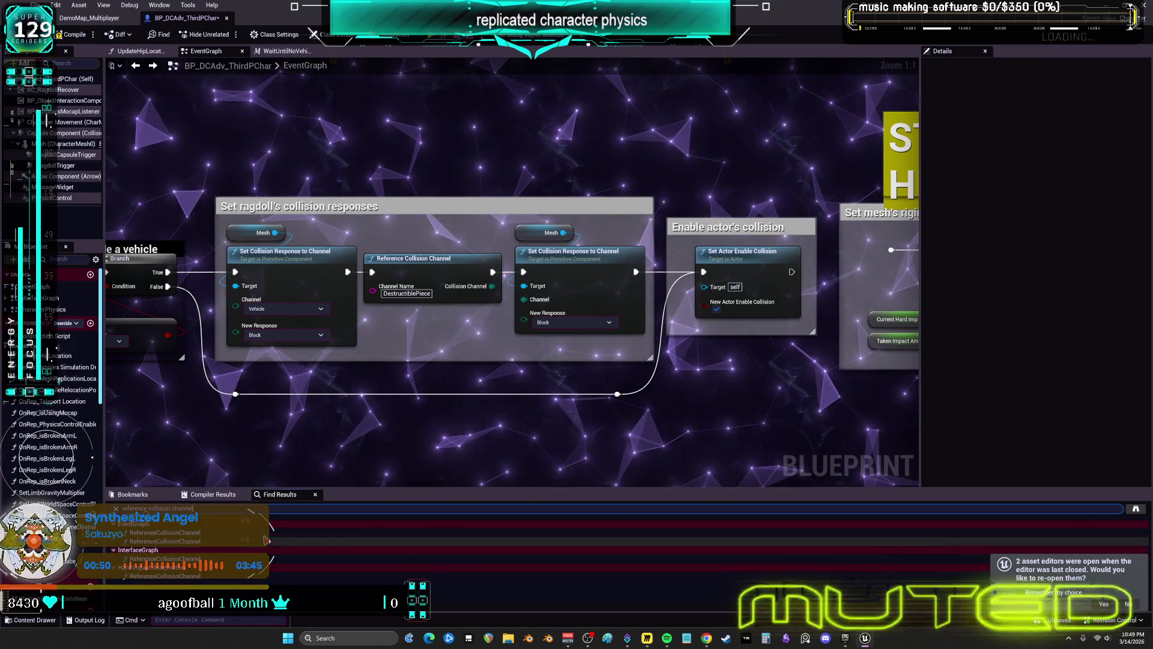
scroll(425, 329, "down", 1)
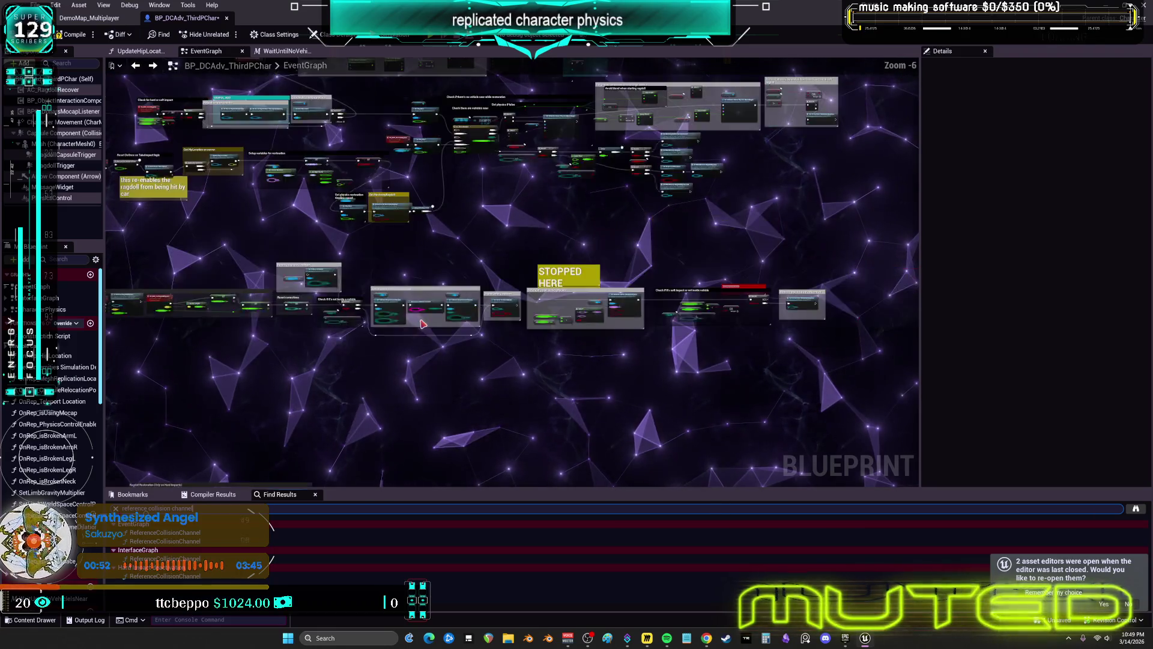
scroll(437, 315, "up", 3)
left_click_drag(636, 332, 232, 327)
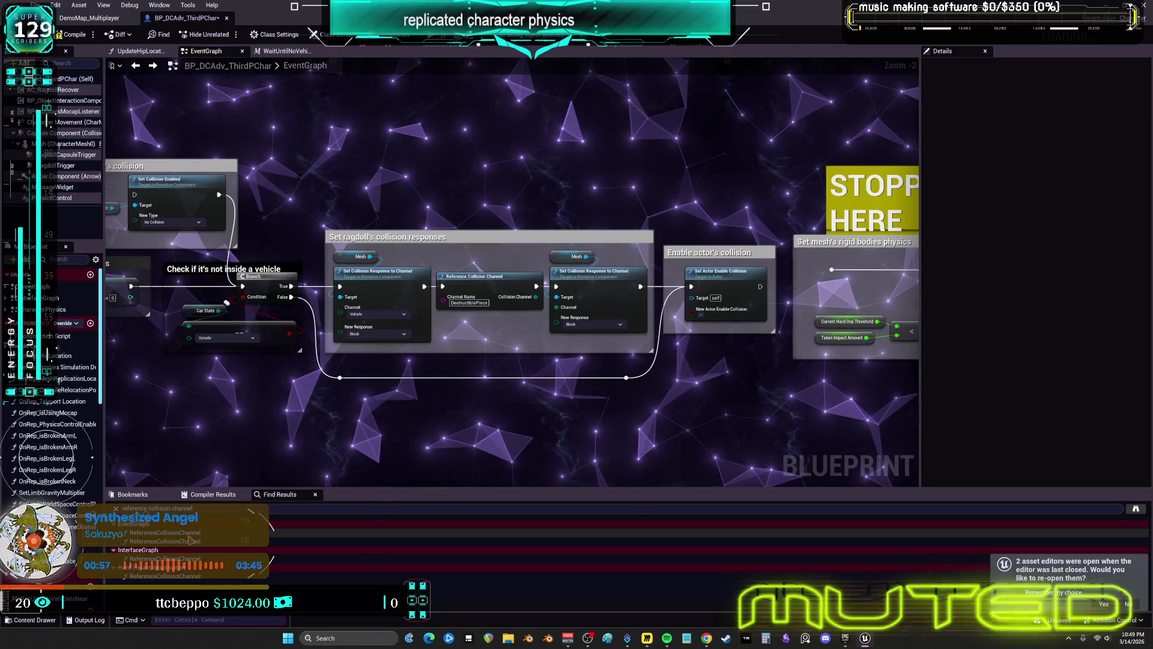
left_click(193, 541)
left_click(197, 541)
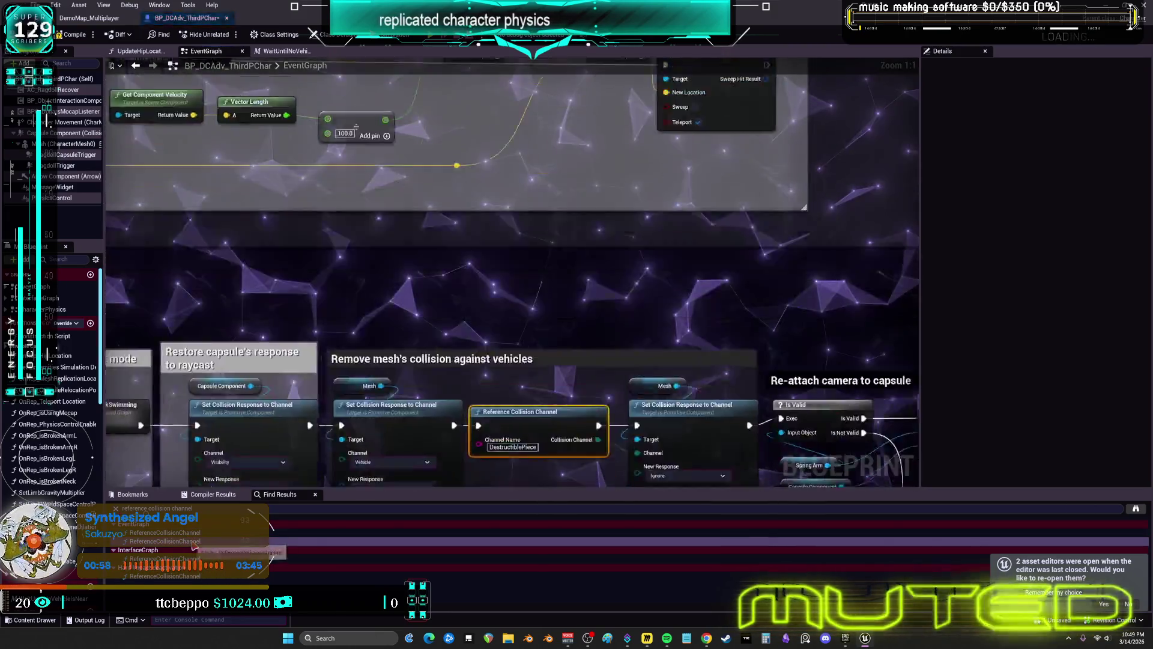
mouse_move(554, 394)
left_mouse_down()
mouse_move(690, 330)
mouse_move(370, 379)
left_mouse_up()
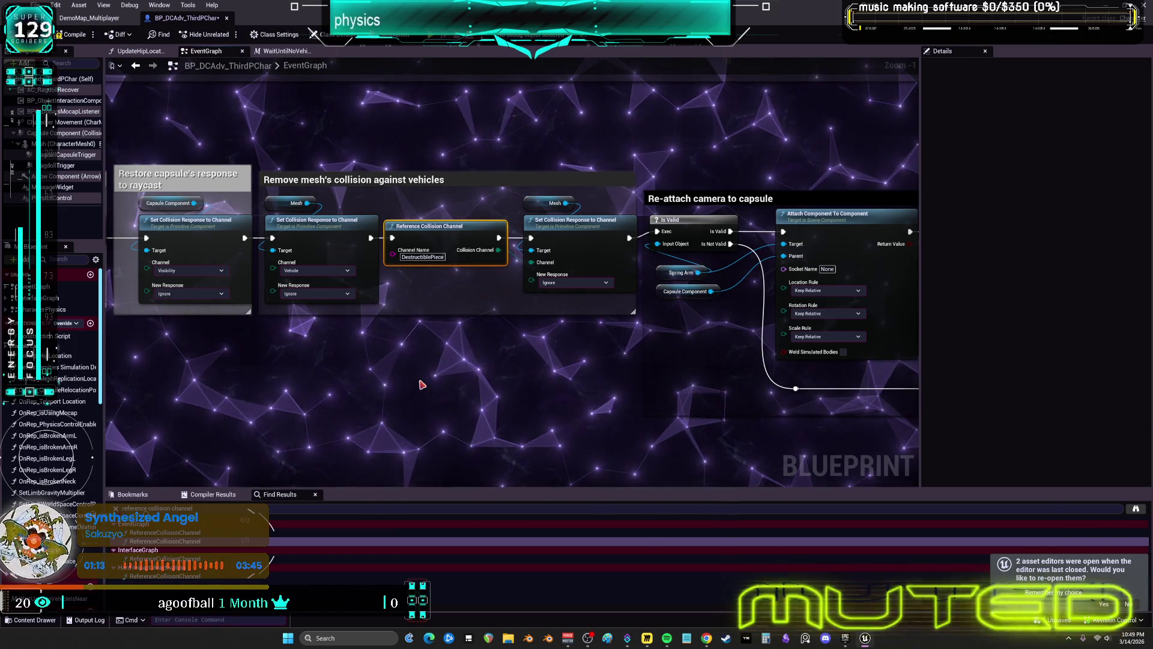
Step: Open the InterfaceGraph and Hard Impact deactivation matches and inspect the Mesh variable there
left_click(158, 576)
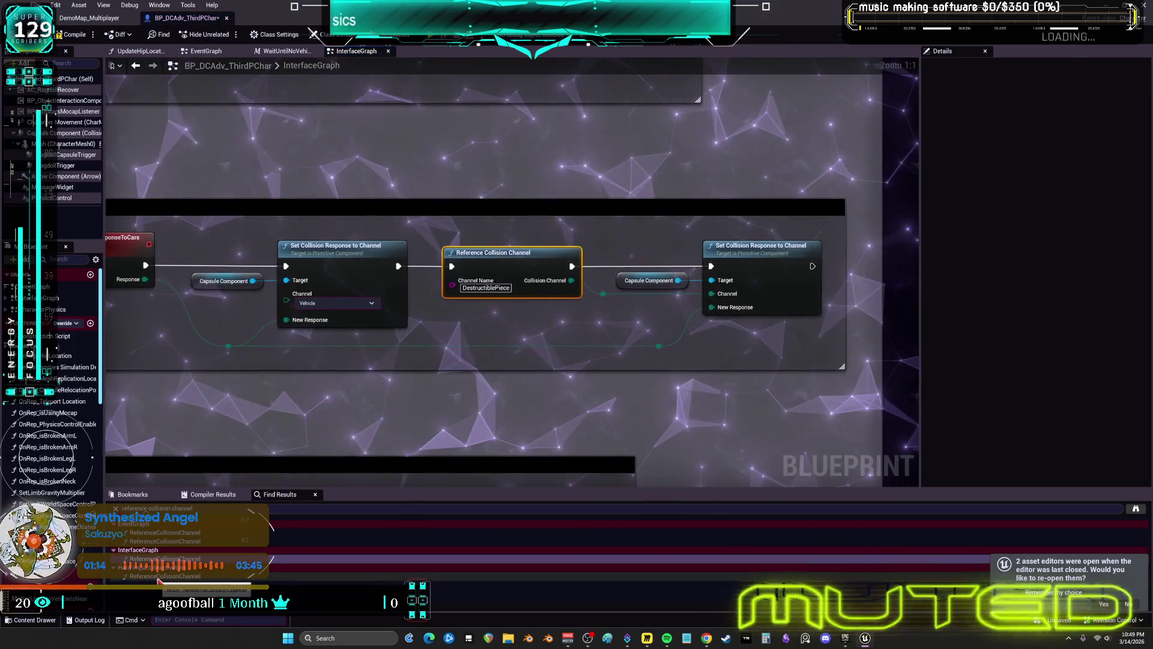
left_click(159, 578)
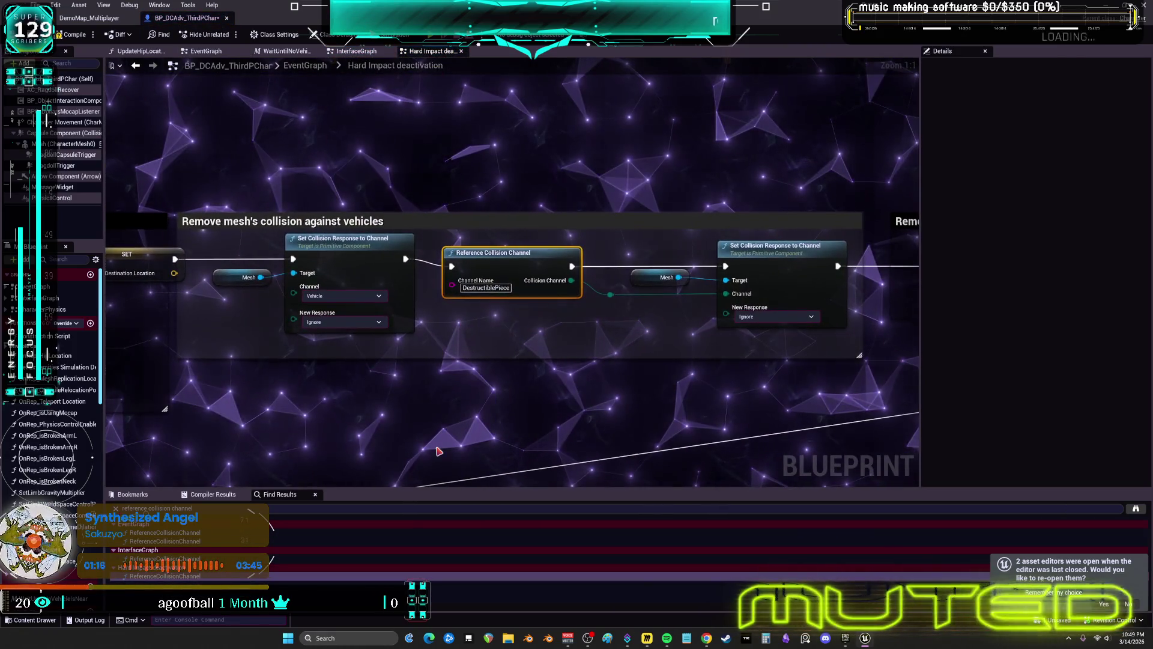
mouse_move(418, 430)
left_mouse_down()
mouse_move(764, 357)
mouse_move(950, 355)
mouse_move(428, 389)
left_mouse_up()
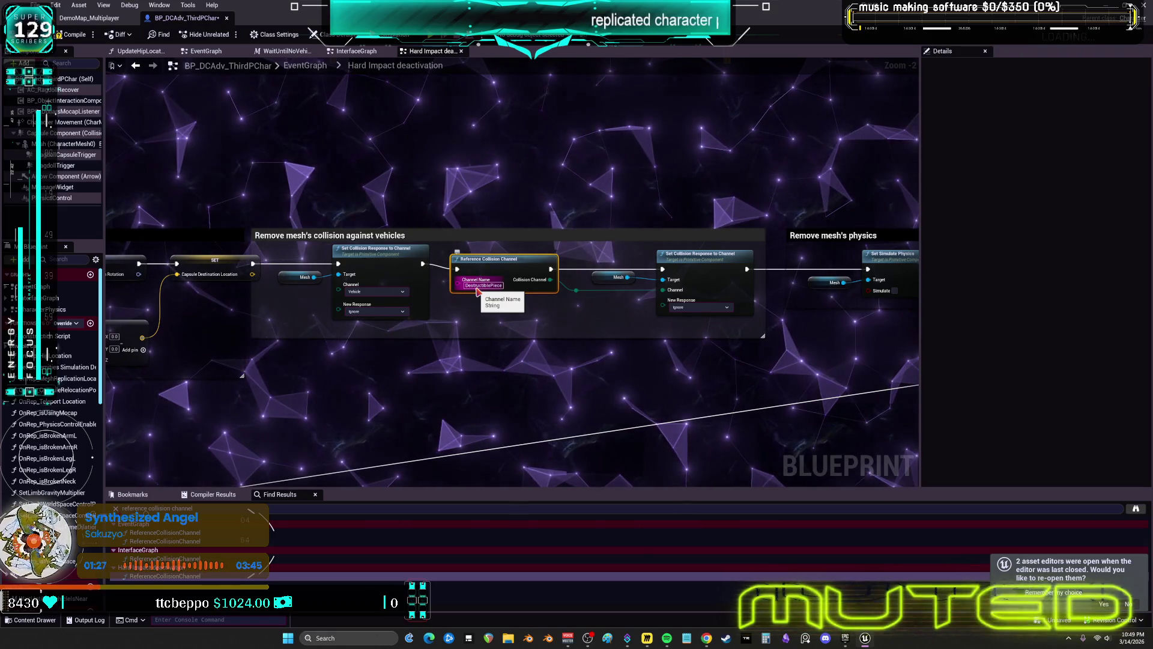
scroll(477, 290, "down", 5)
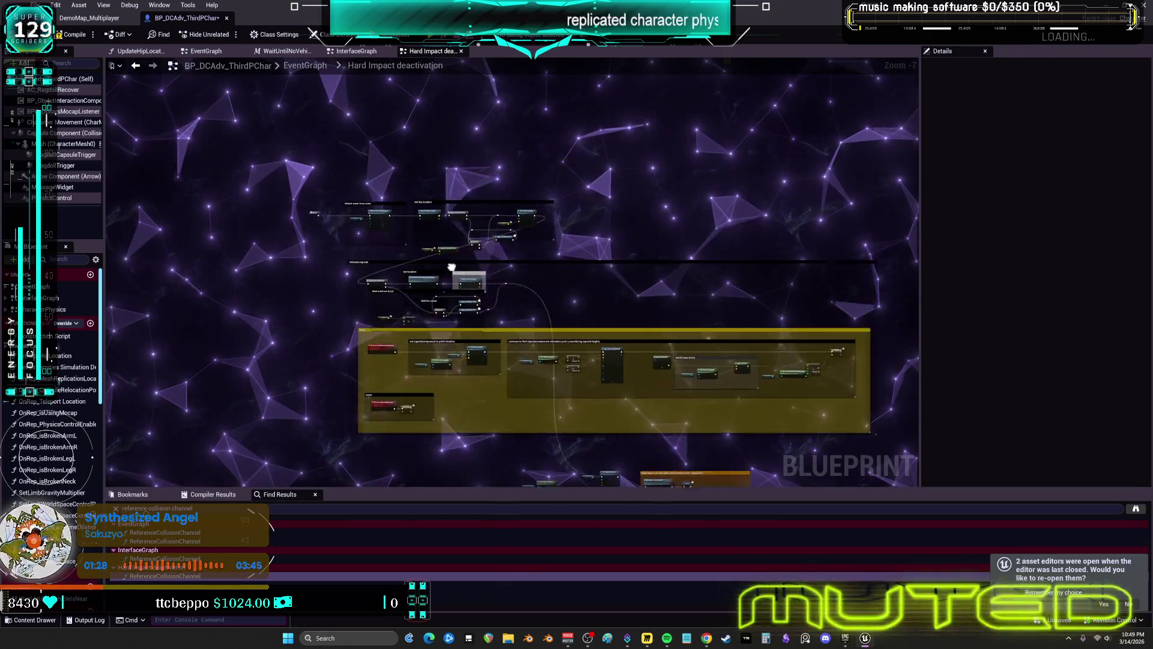
scroll(452, 266, "up", 8)
mouse_move(511, 296)
left_mouse_down()
mouse_move(249, 250)
mouse_move(282, 217)
left_mouse_up()
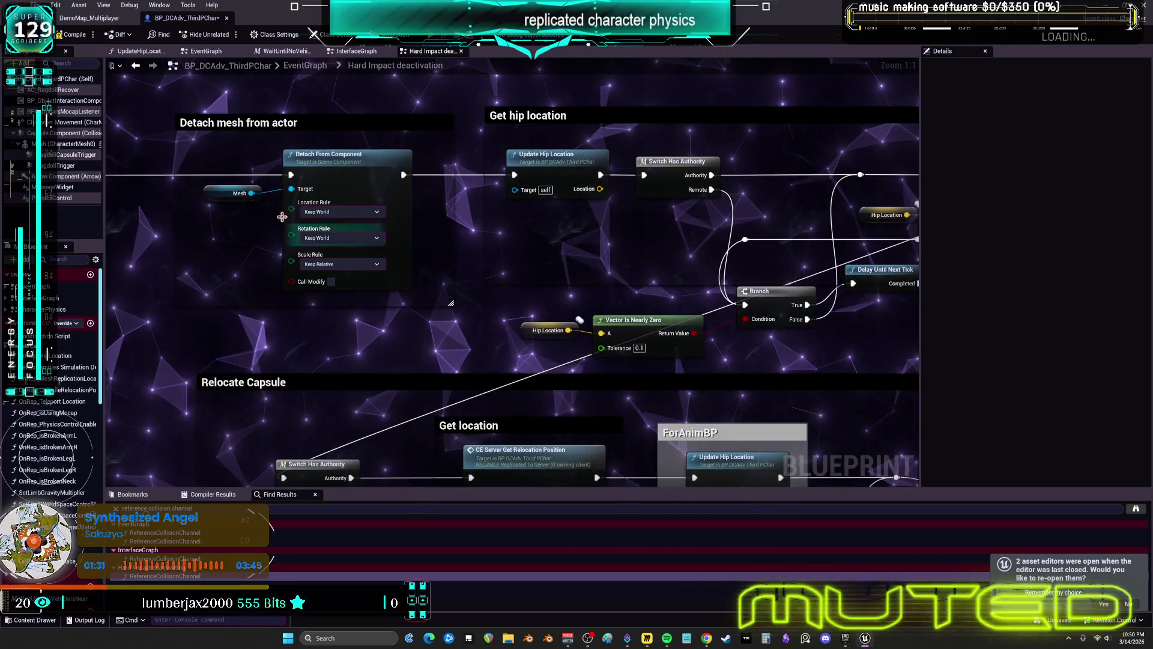
left_click(221, 198)
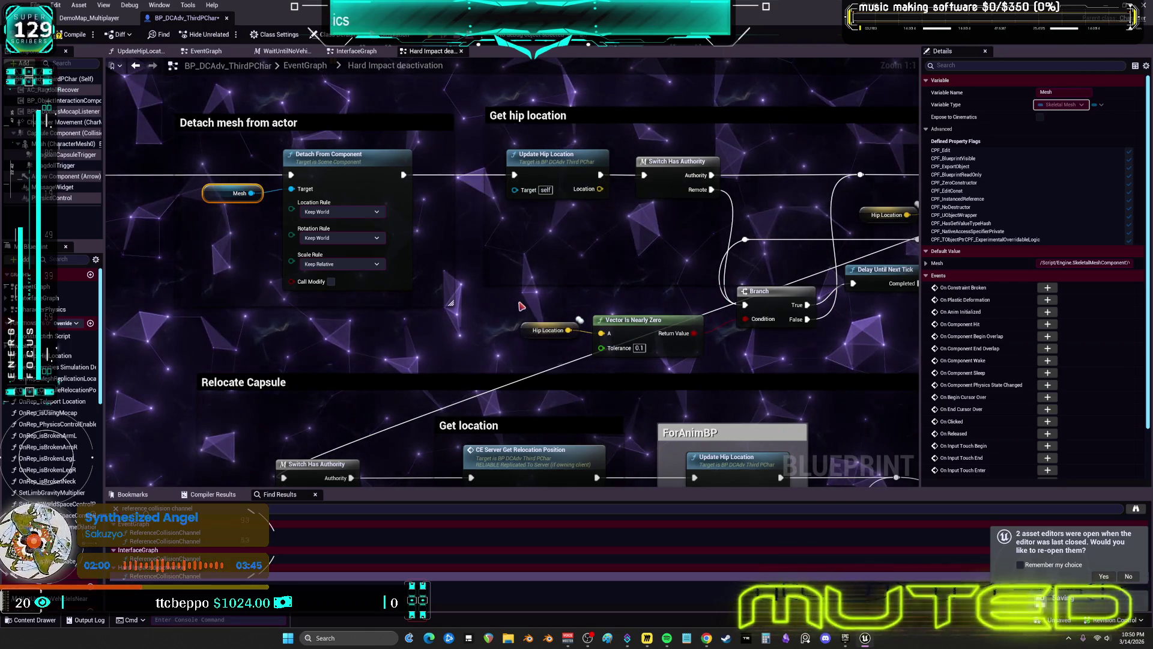
Step: Add a comment titled 'spring arm gets d/c here also' above the mesh detach step
scroll(640, 428, "down", 1)
left_click(340, 149)
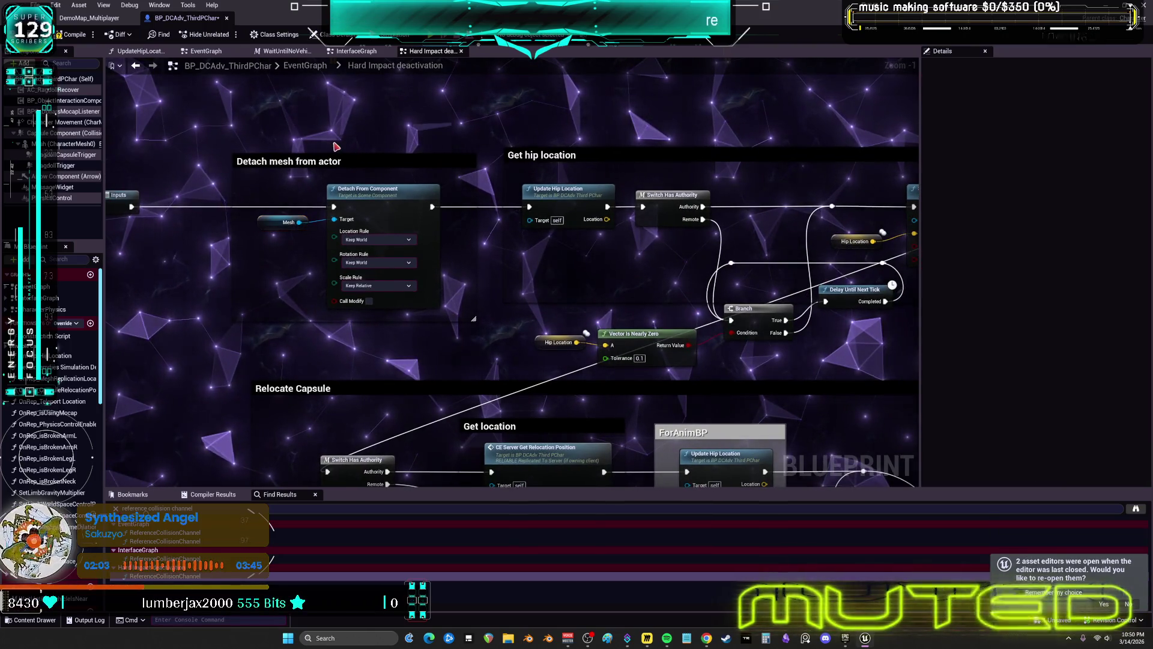
type("c")
type("replica")
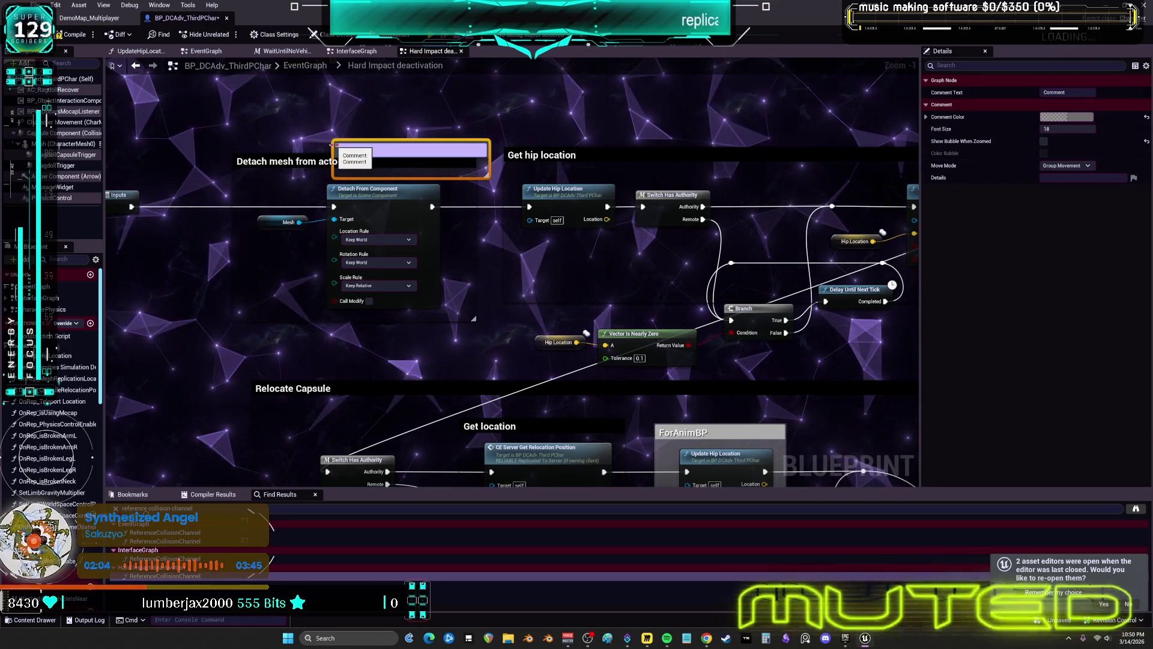
type("tearm get")
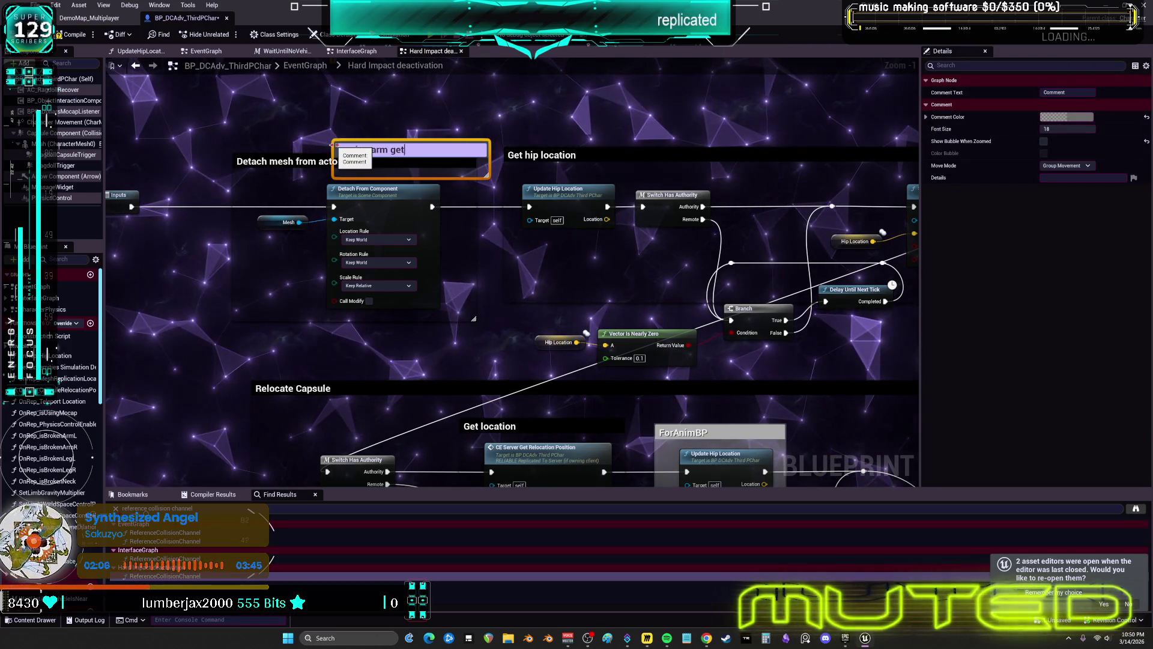
type("s d/c here")
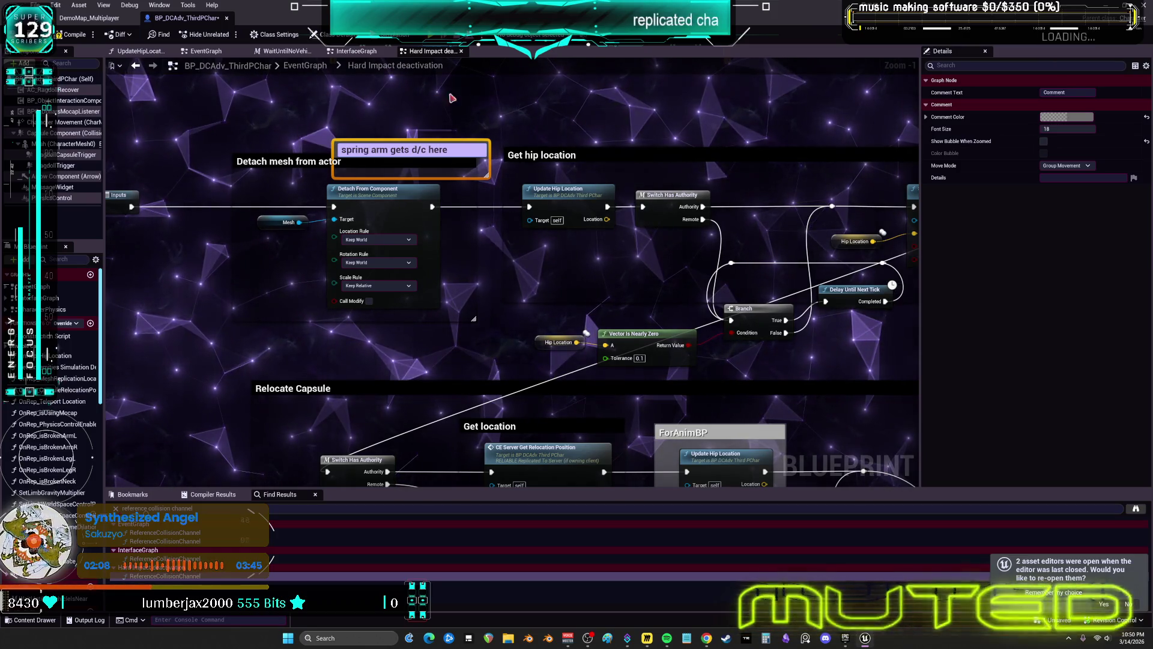
type("also")
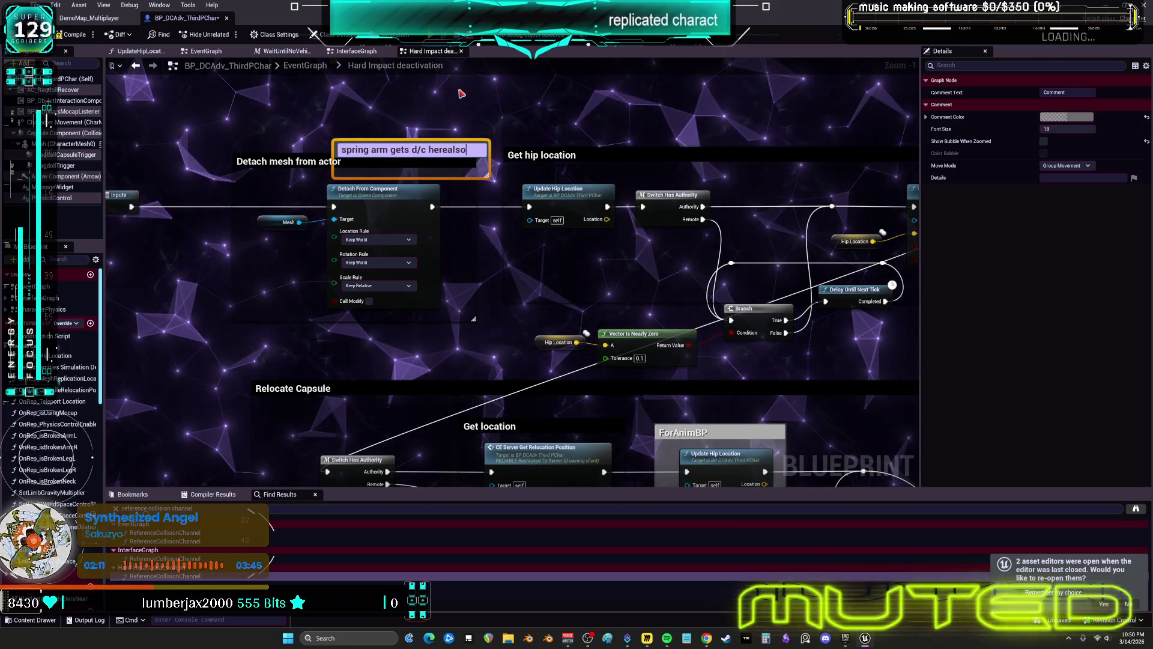
key("Return")
Step: Color the spring arm comment pink
left_click(288, 161, "ctrl")
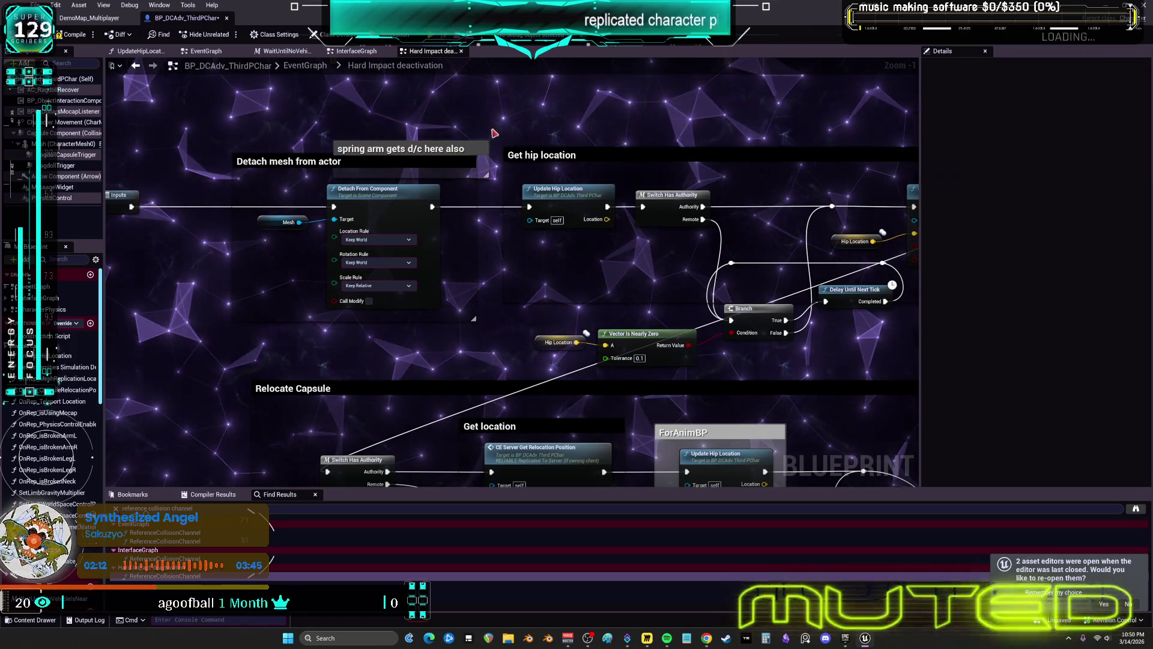
left_click(464, 143)
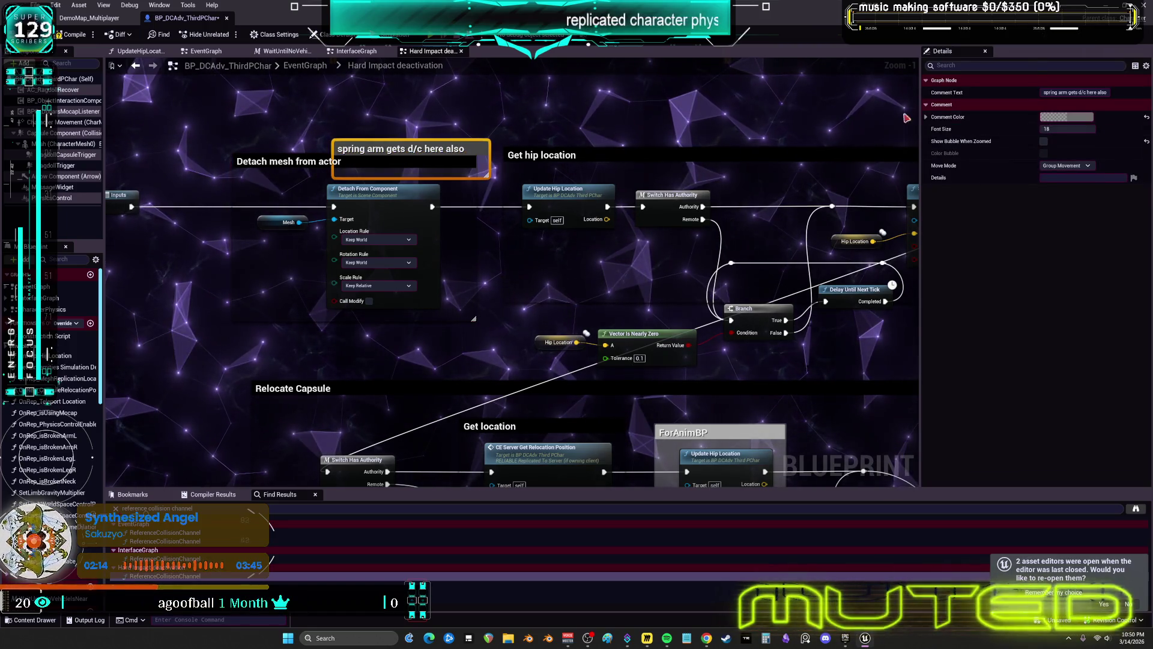
left_click(1067, 116)
left_click(980, 147)
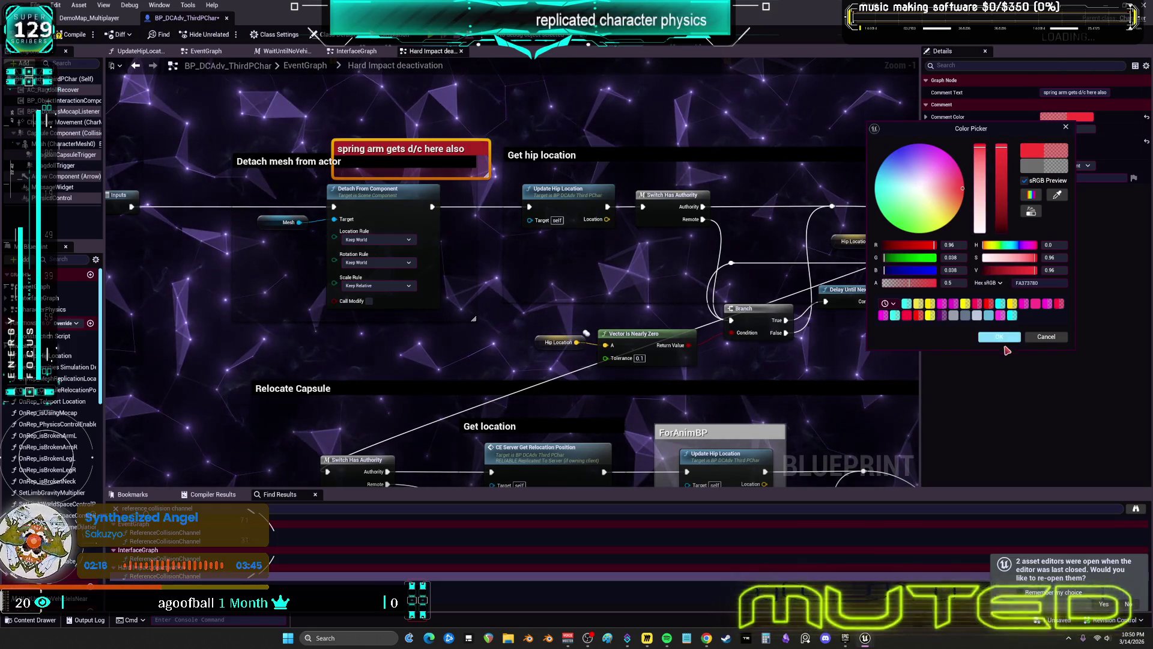
left_click(1002, 146)
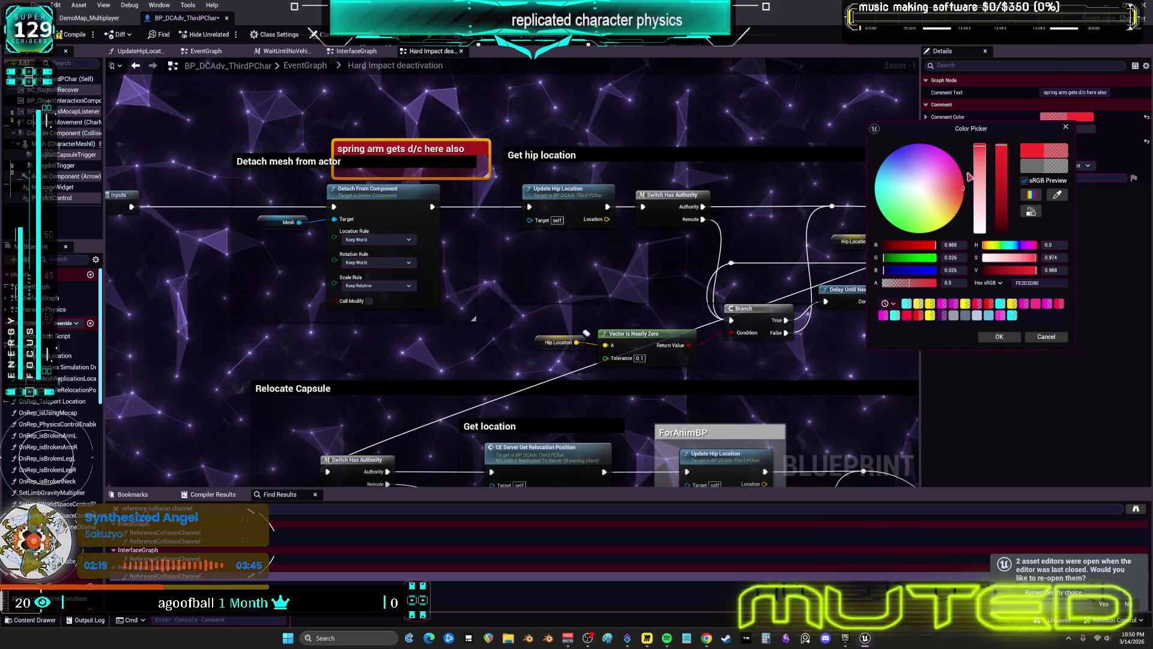
left_click(964, 184)
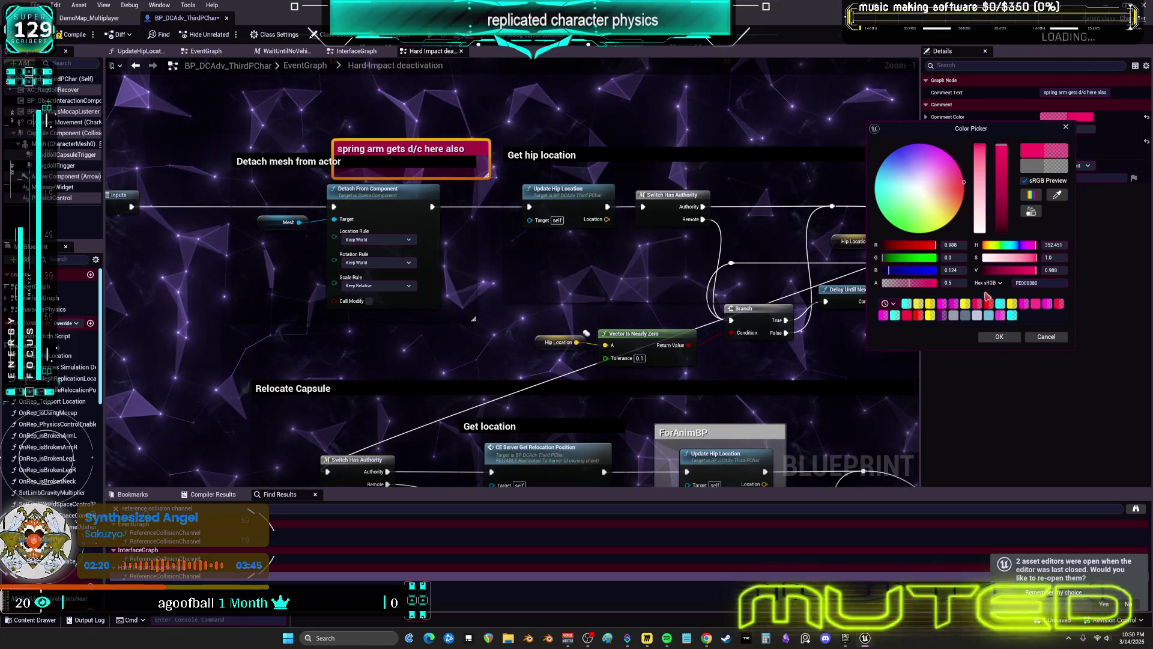
left_click(999, 336)
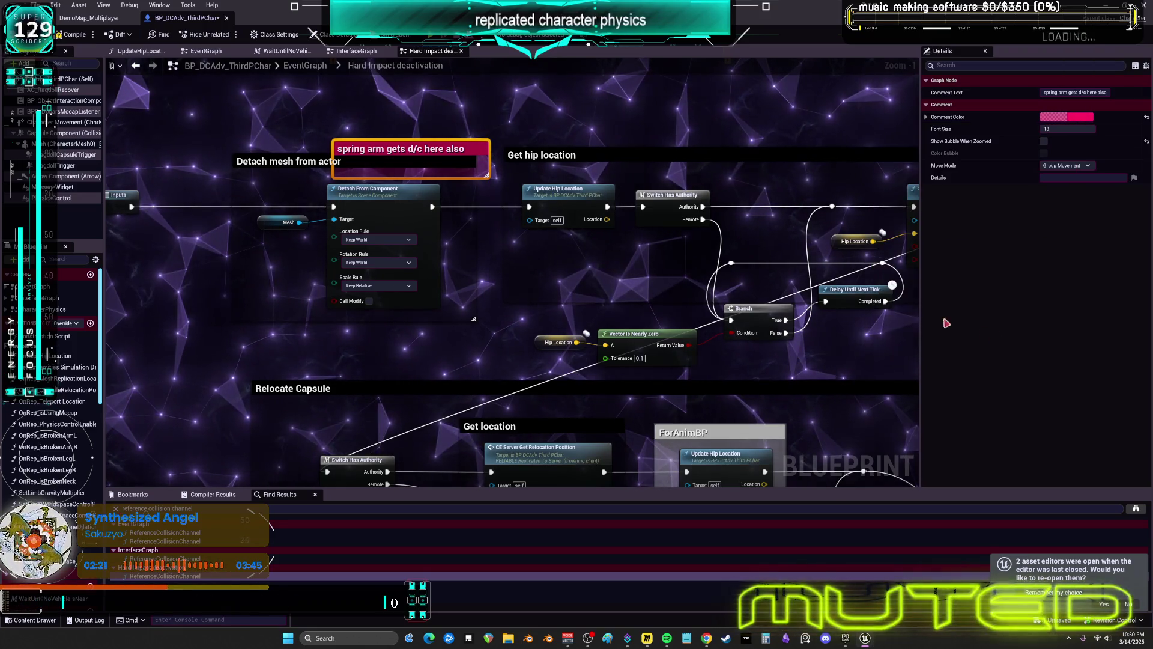
left_click(439, 140)
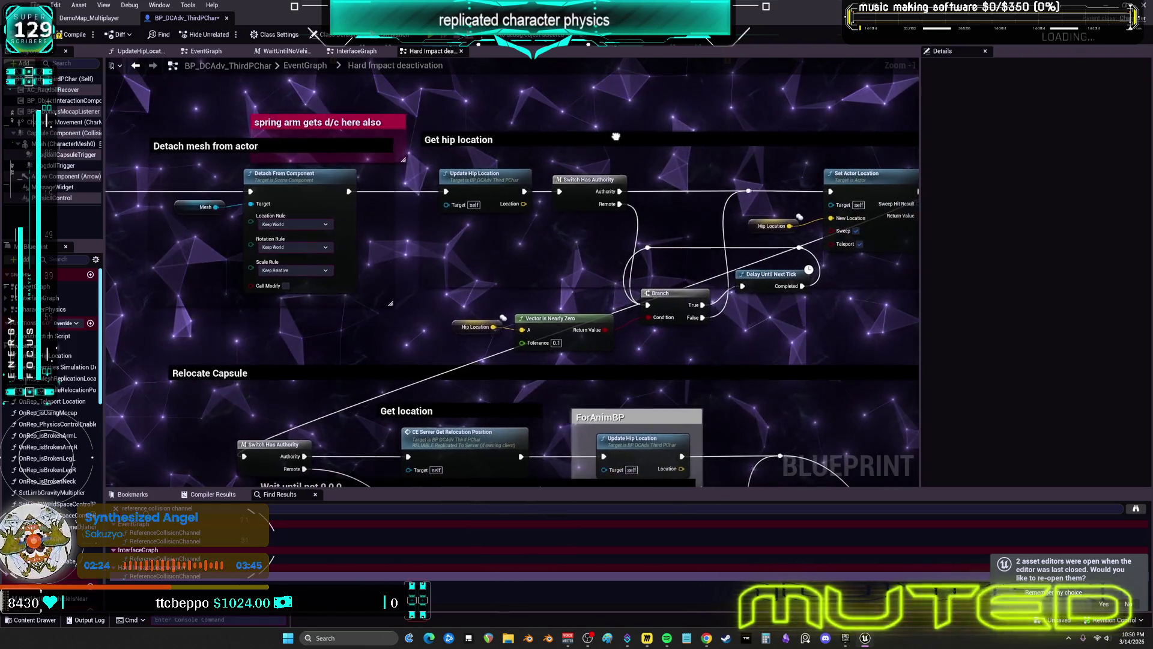
Step: Pan past the Relocate Capsule and RPCs sections and open the UpdateHipLocation function
left_click_drag(710, 343, 476, 277)
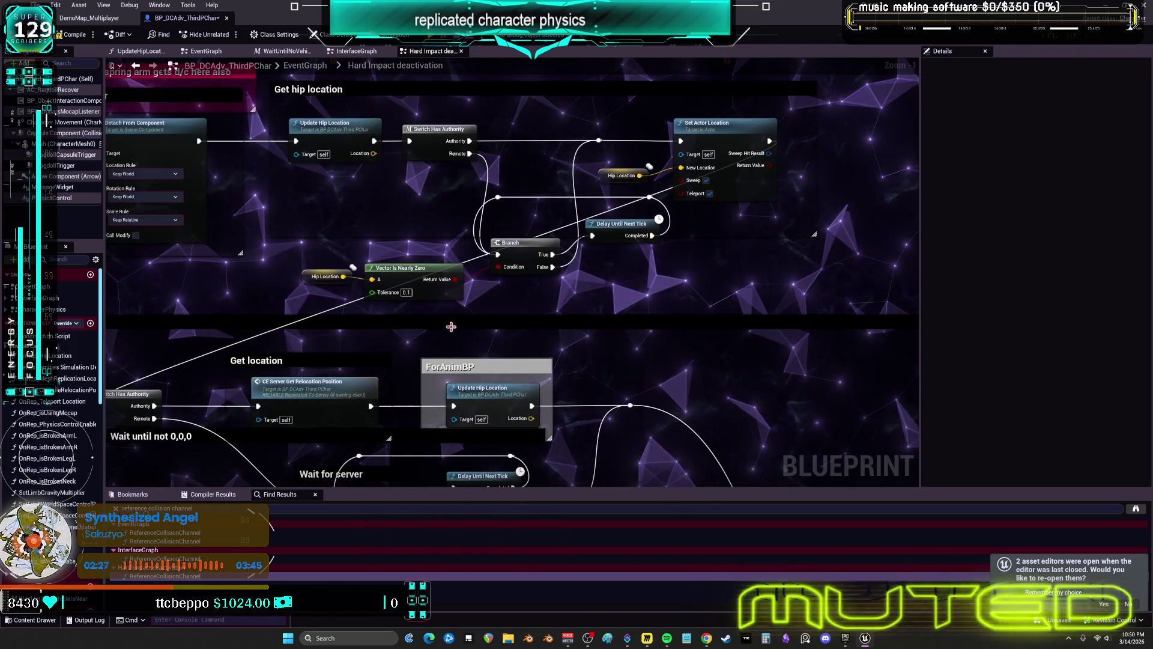
left_click_drag(447, 338, 615, 191)
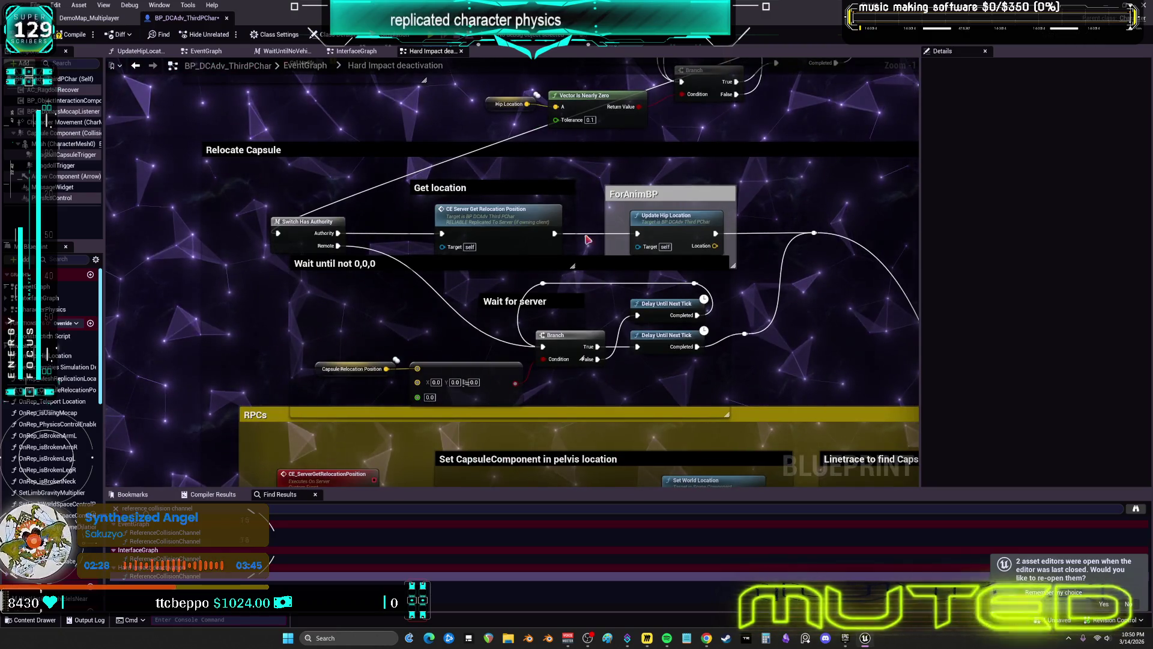
mouse_move(502, 231)
left_mouse_down()
mouse_move(707, 430)
mouse_move(730, 426)
mouse_move(416, 182)
left_mouse_up()
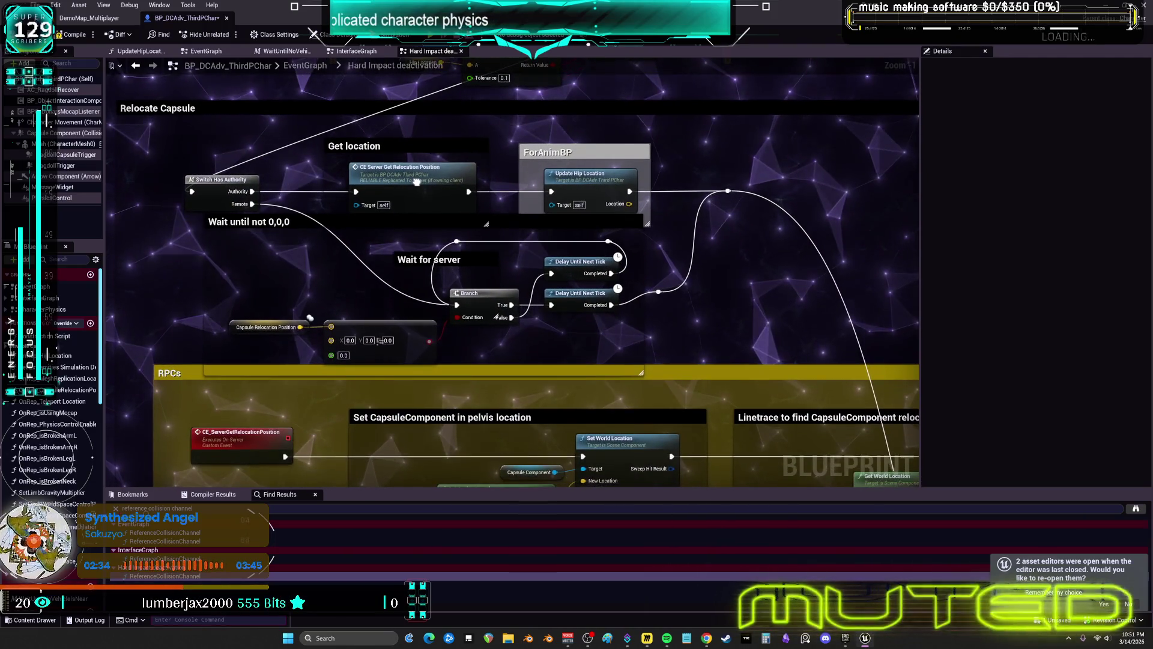
double_click(617, 197)
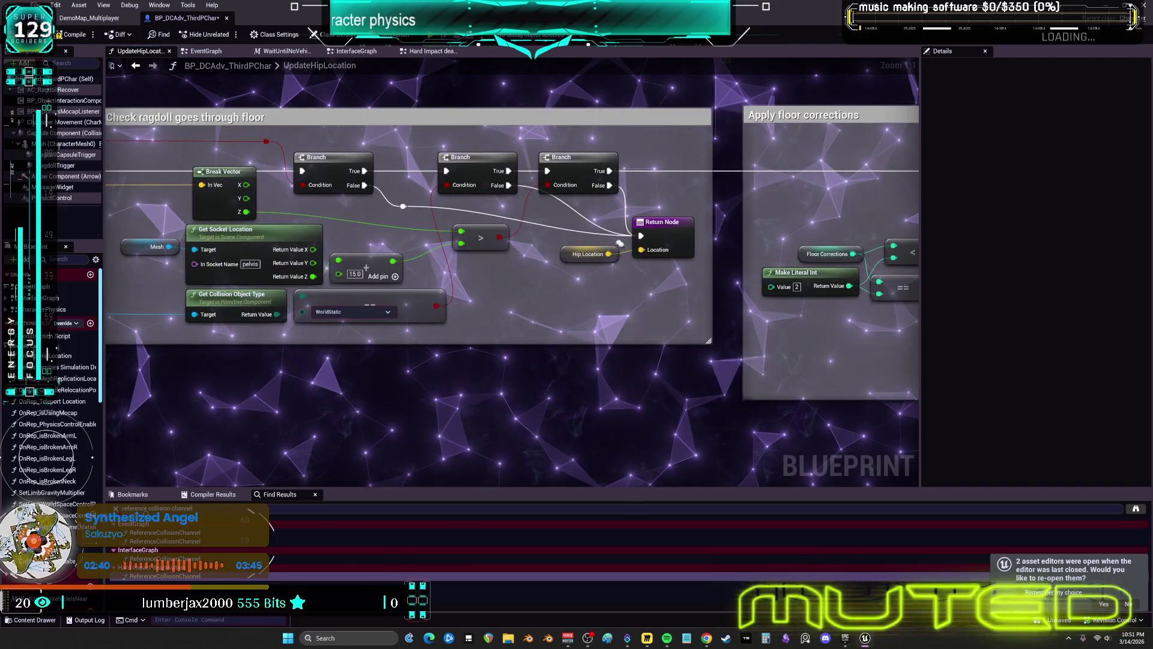
Step: Review the line trace, floor-check and soft/hard floor corrections, then close UpdateHipLocation
left_click_drag(579, 245, 516, 231)
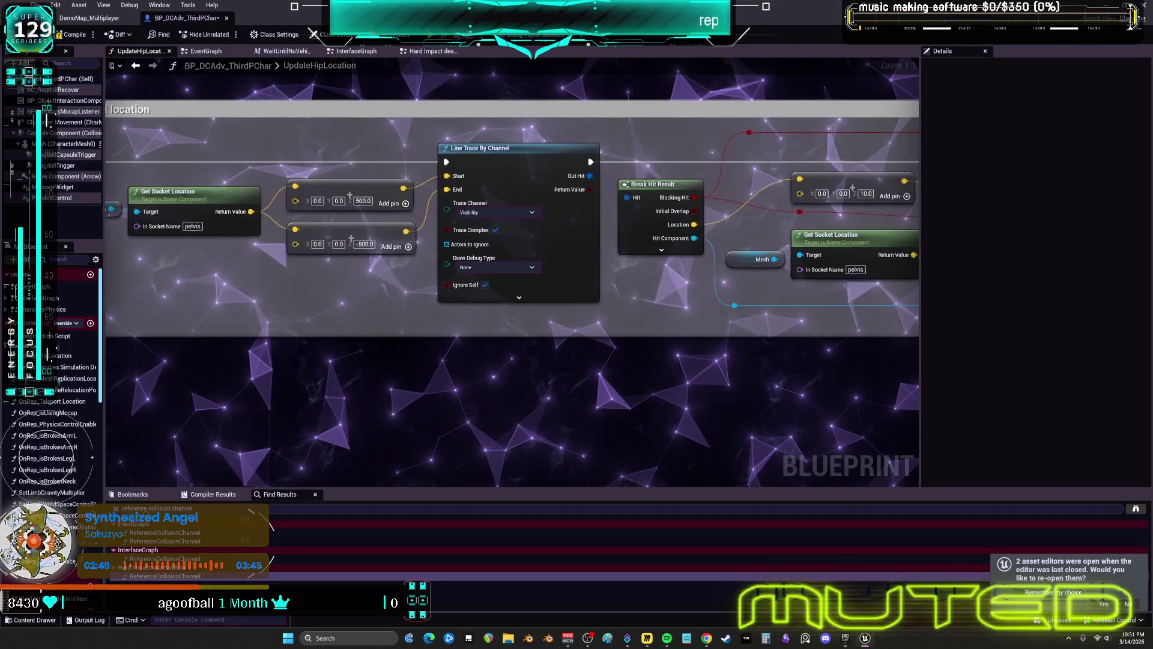
left_click_drag(540, 240, 400, 218)
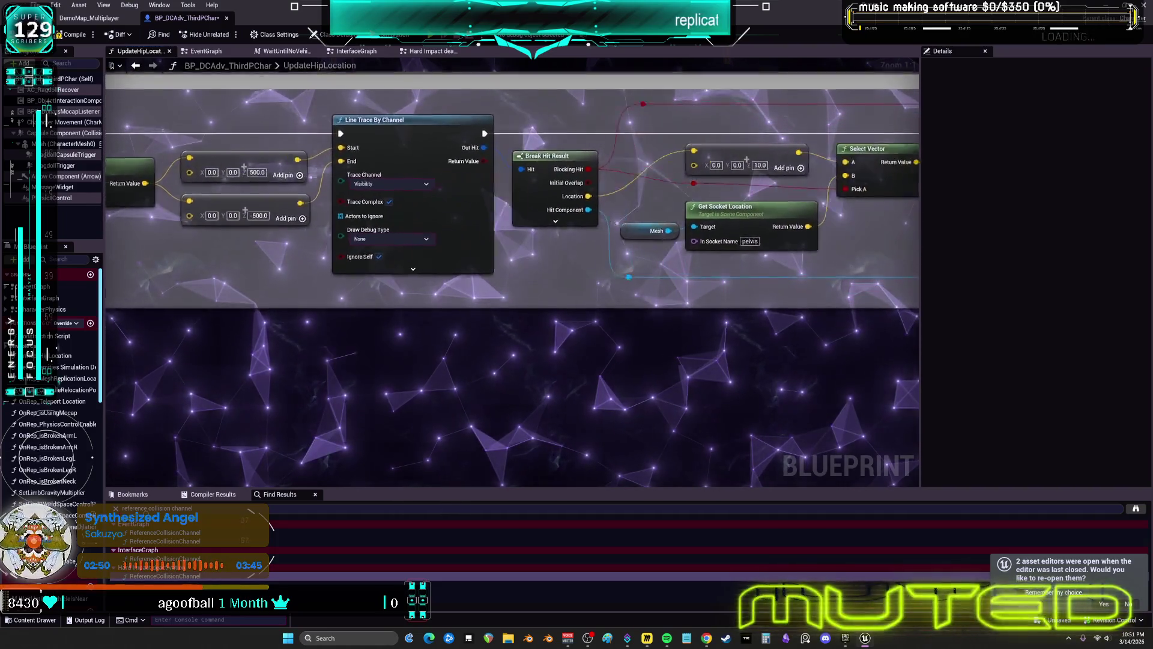
left_click_drag(1144, 189, 906, 202)
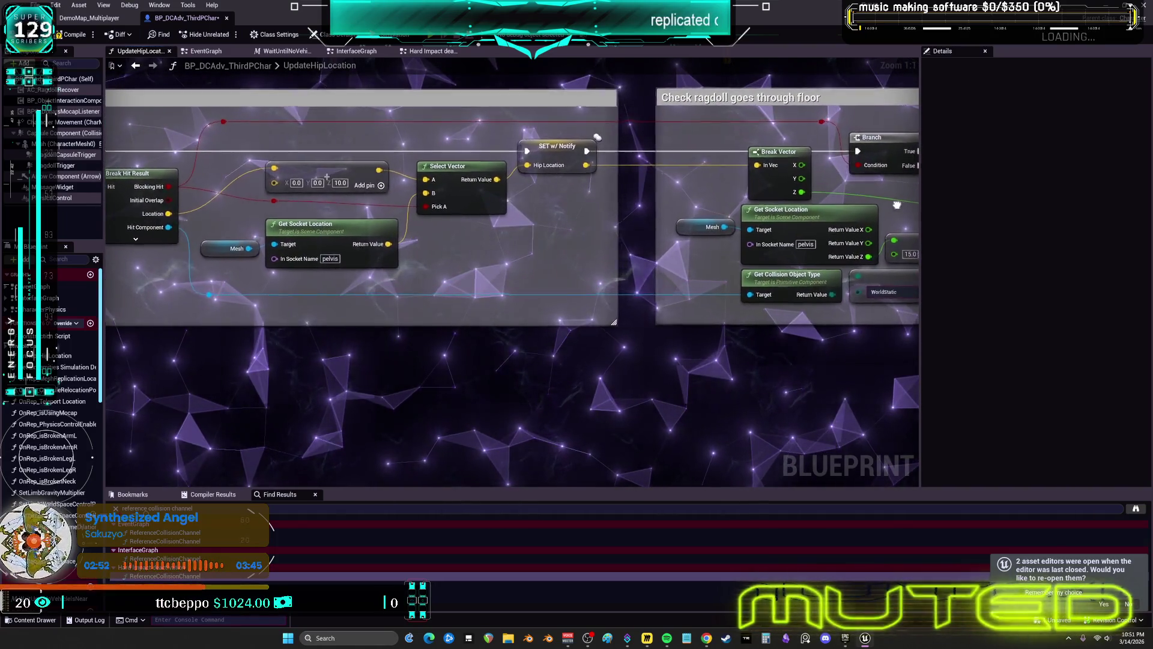
left_click_drag(445, 207, 378, 213)
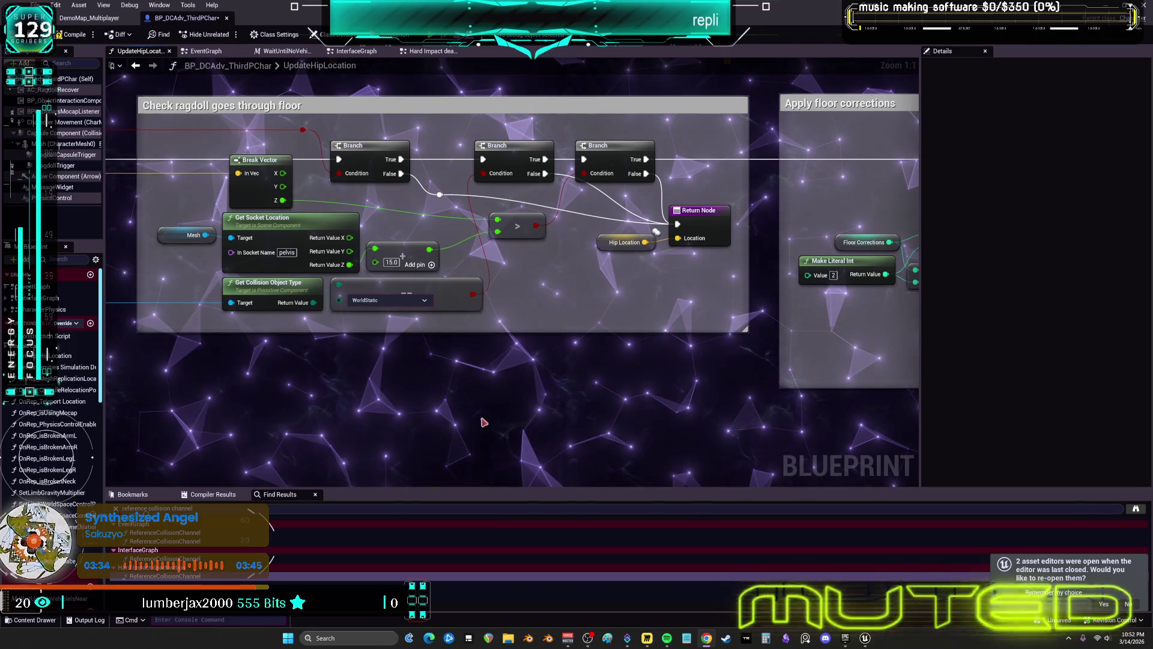
left_click_drag(528, 344, 111, 330)
left_click_drag(738, 207, 465, 213)
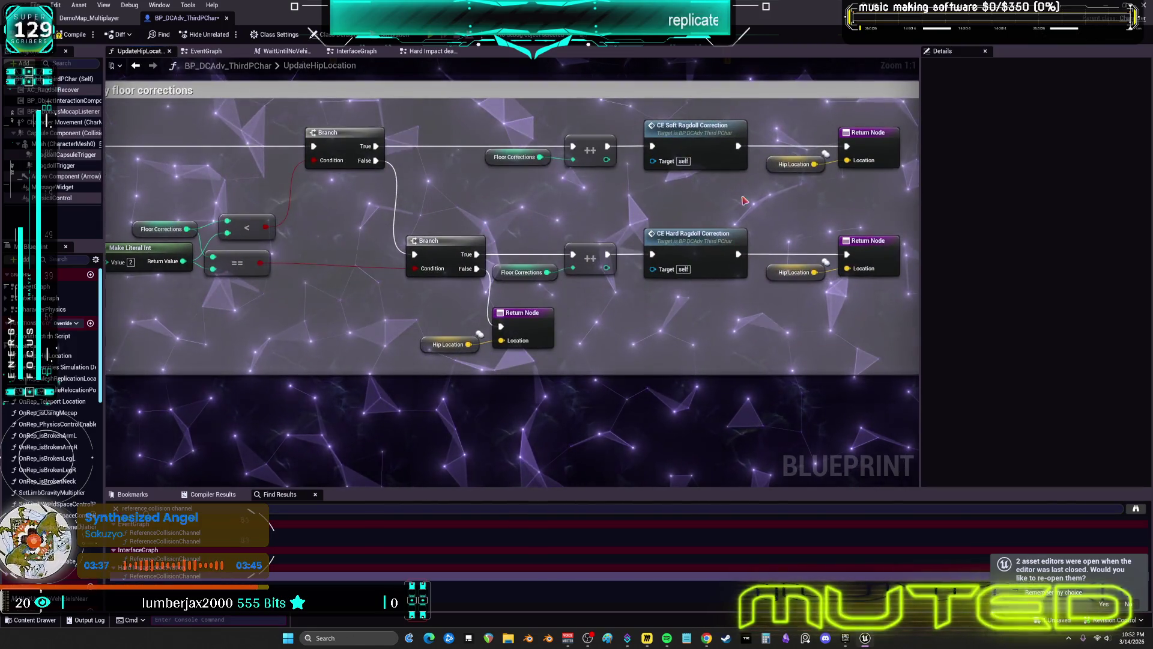
left_click_drag(755, 204, 626, 204)
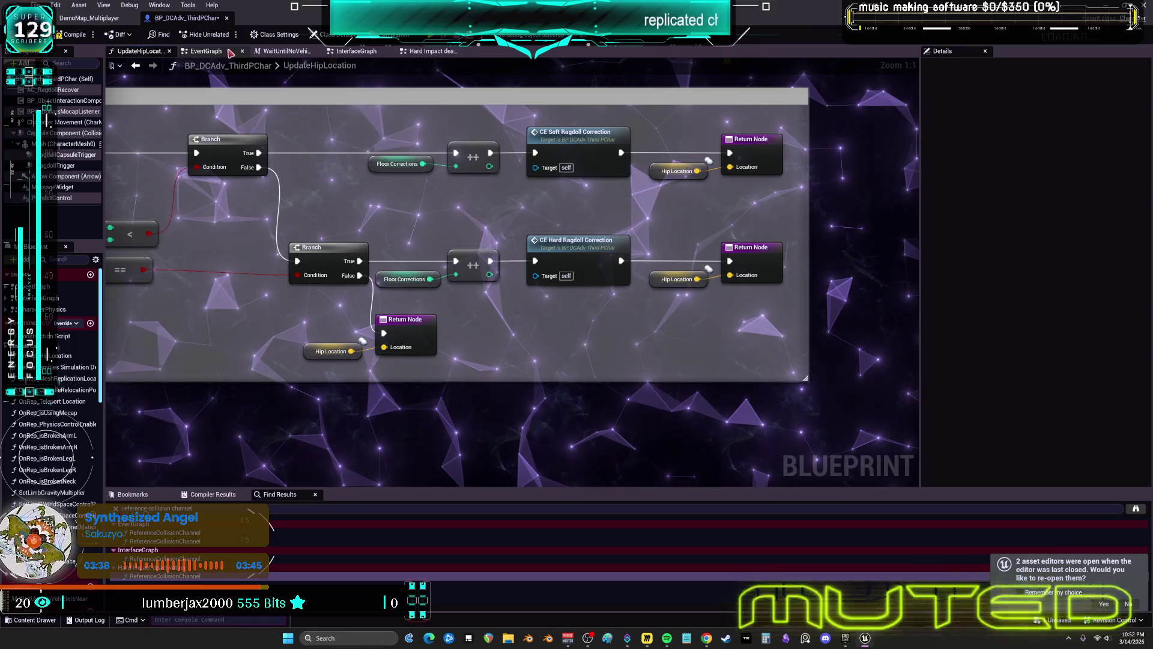
left_click(169, 51)
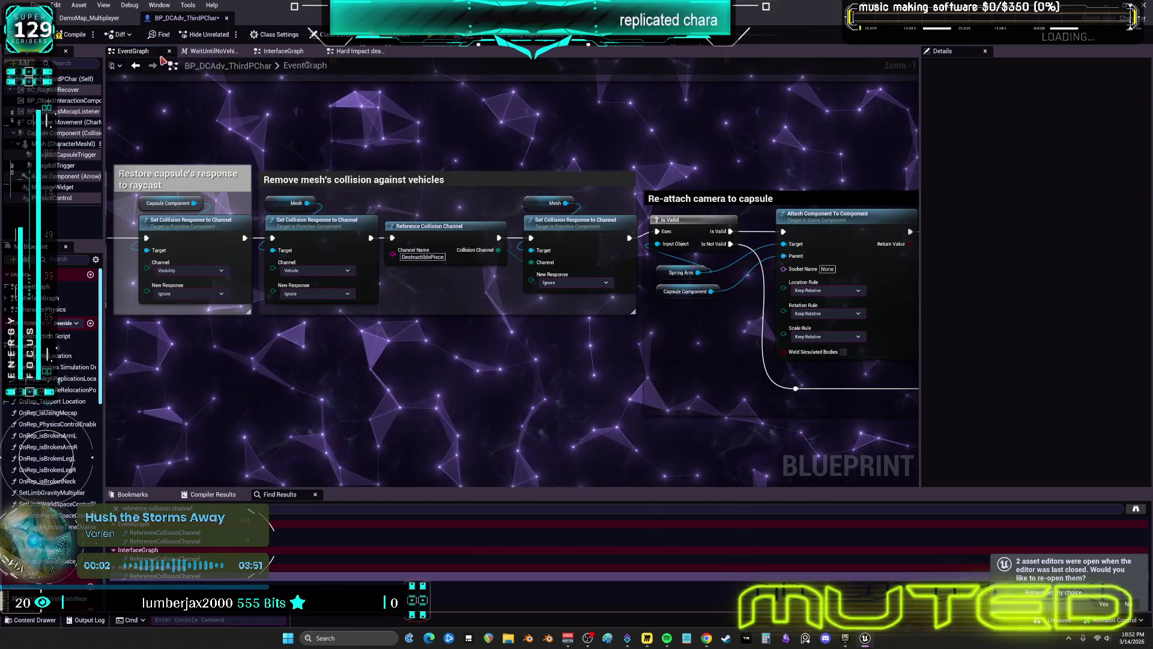
Step: Zoom out and pan past the STOPPED HERE and light-impacts comments to the server and outside-vehicle checks
scroll(600, 252, "down", 4)
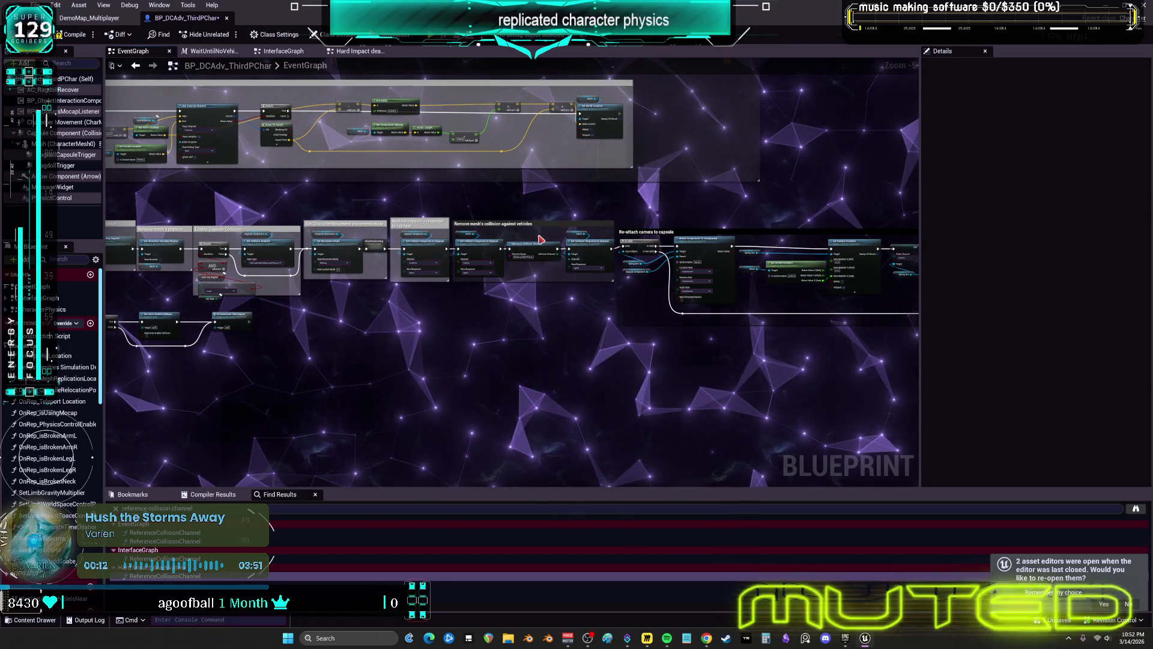
scroll(457, 271, "down", 2)
mouse_move(442, 180)
left_mouse_down()
mouse_move(452, 298)
mouse_move(498, 320)
left_mouse_up()
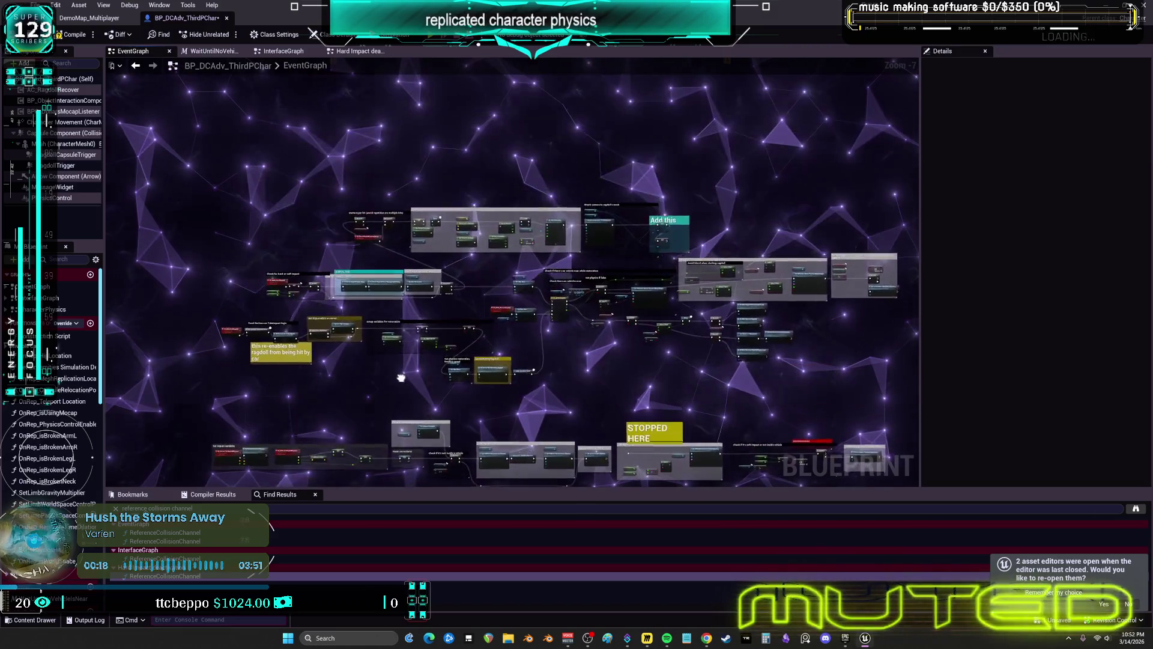
left_click_drag(397, 381, 283, 81)
left_click_drag(406, 136, 456, 329)
left_click_drag(465, 200, 446, 322)
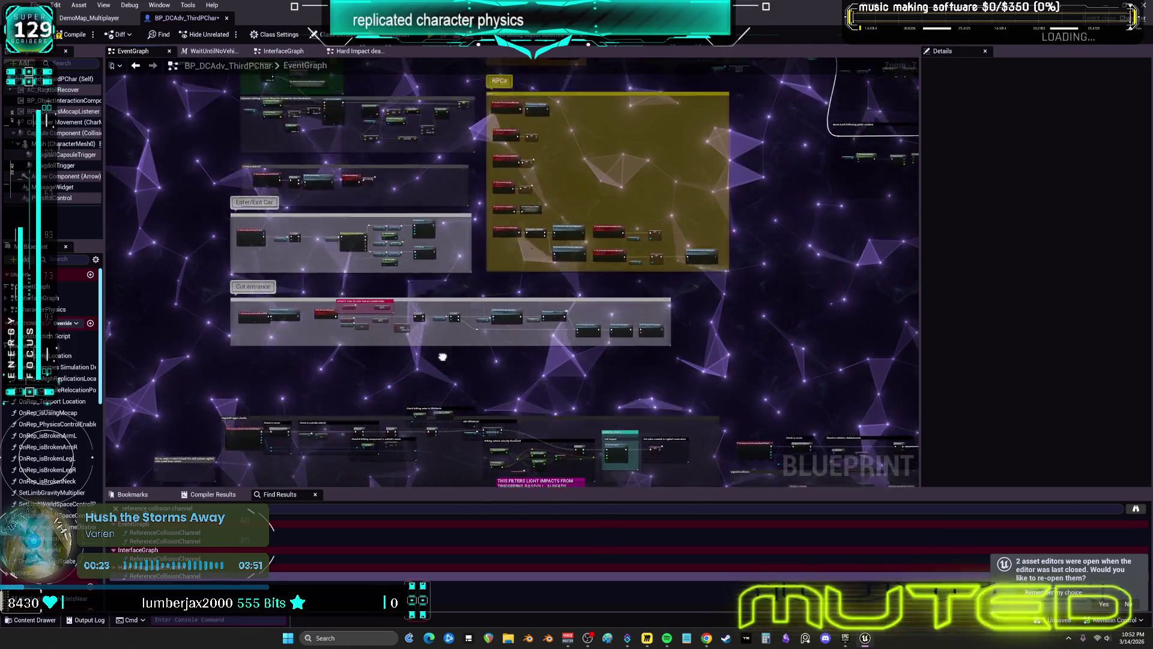
left_click_drag(448, 407, 456, 179)
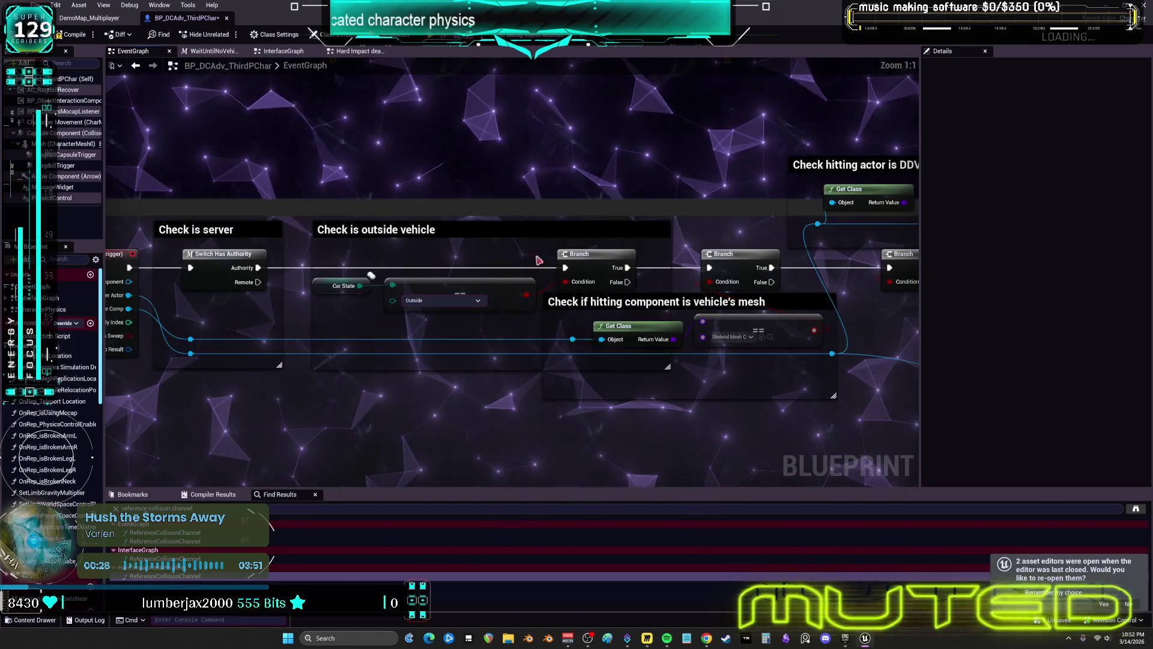
Step: Frame the chain from the Hitting vehicle velocity threshold check through to RAGDOLL START
left_click_drag(539, 259, 381, 220)
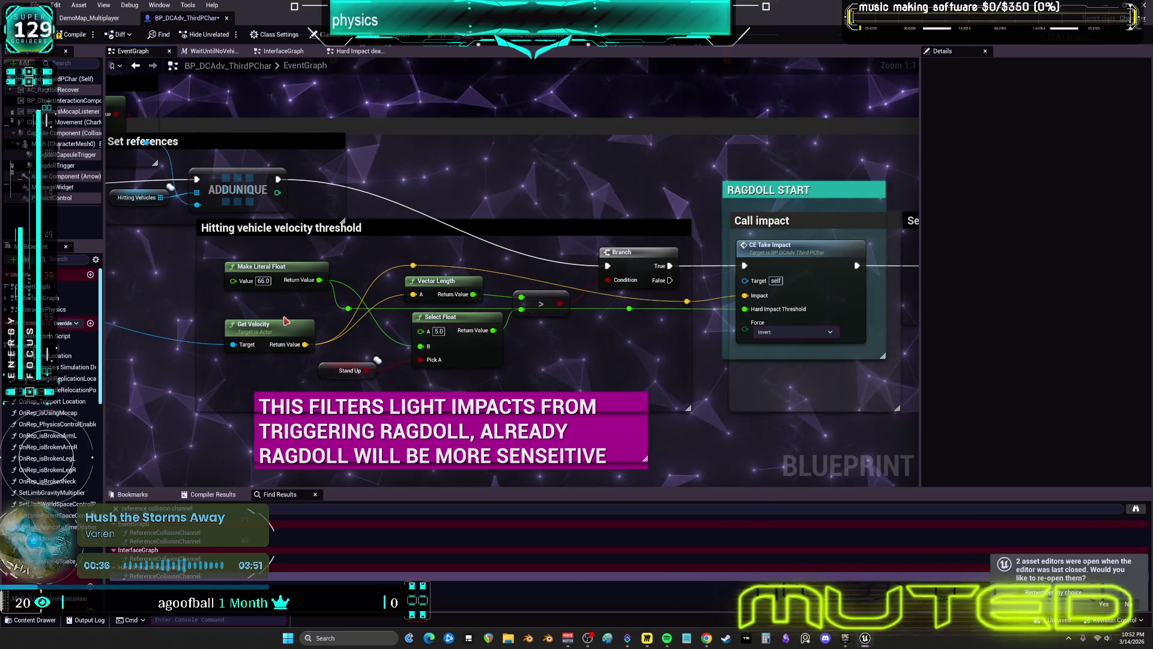
scroll(286, 321, "down", 4)
mouse_move(192, 294)
left_mouse_down()
mouse_move(462, 302)
mouse_move(133, 274)
left_mouse_up()
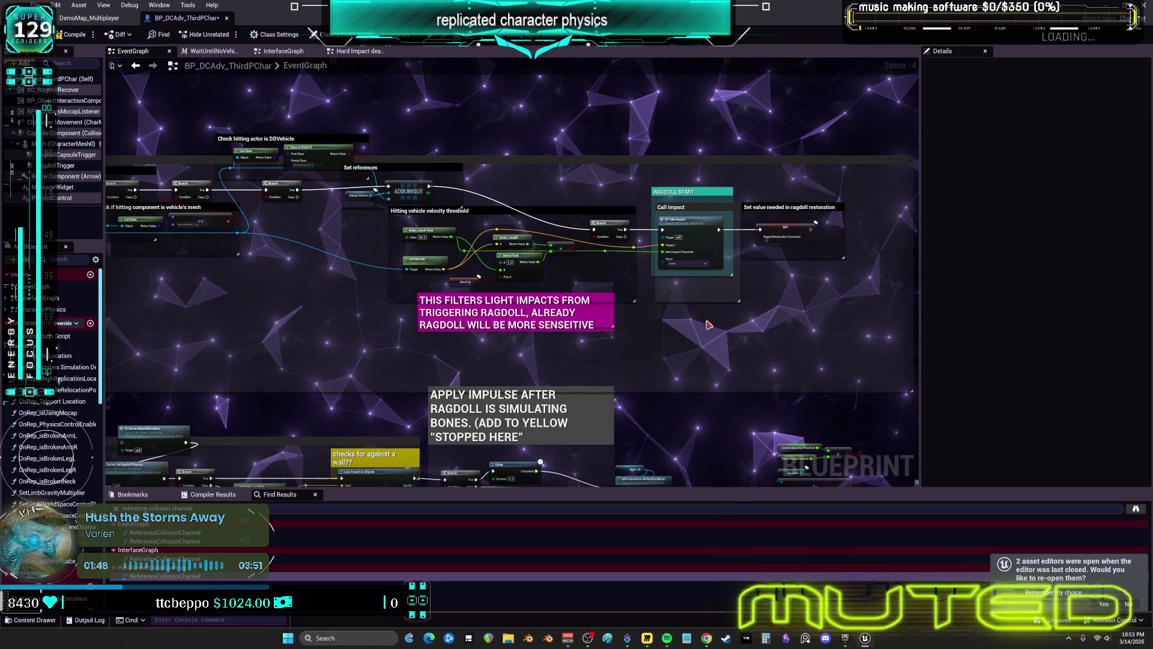
Step: Inspect the CE_TakeImpact and CE_ServerSetRestoringRagdoll event definitions and the Restoring Ragdoll variable
double_click(692, 227)
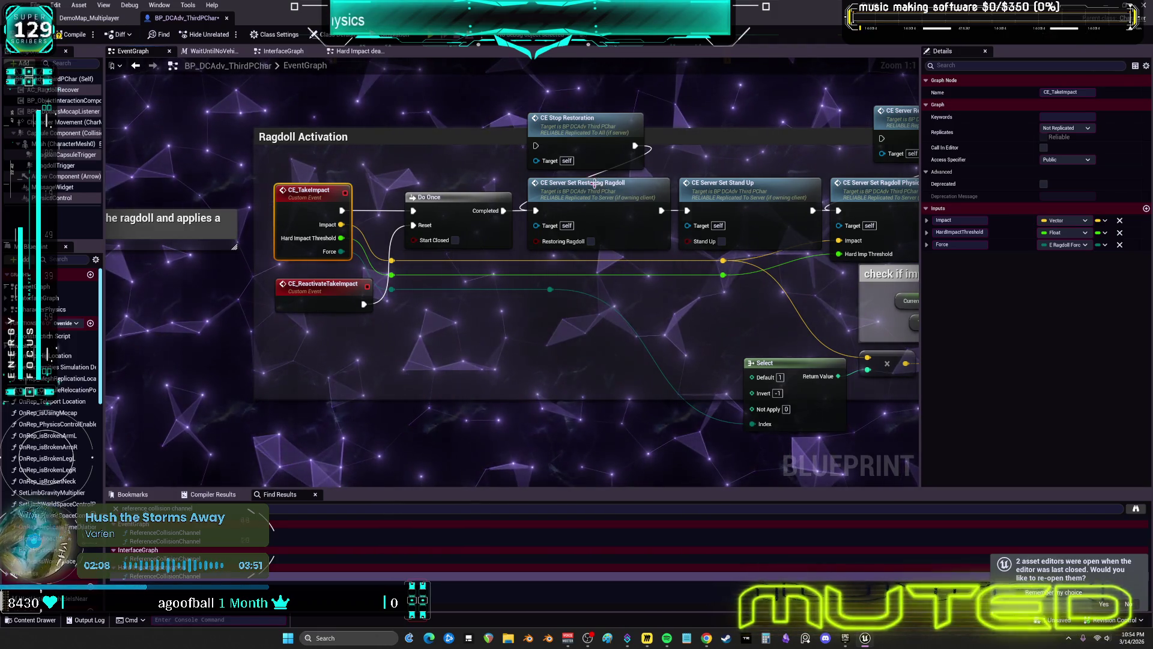
double_click(658, 218)
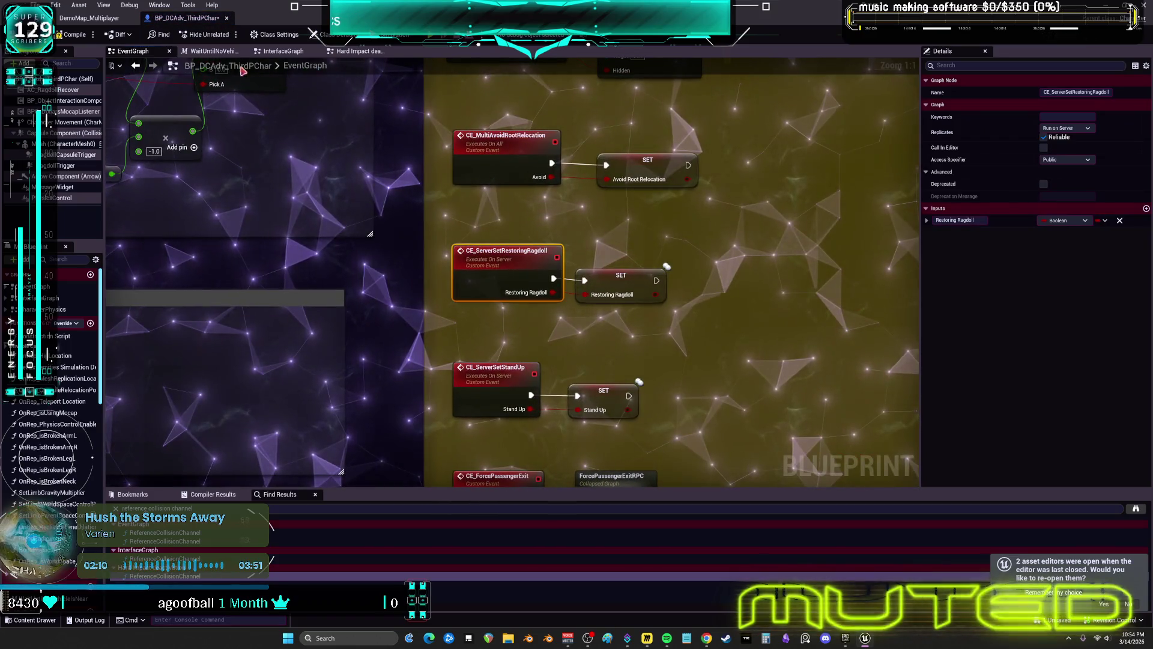
left_click(611, 291)
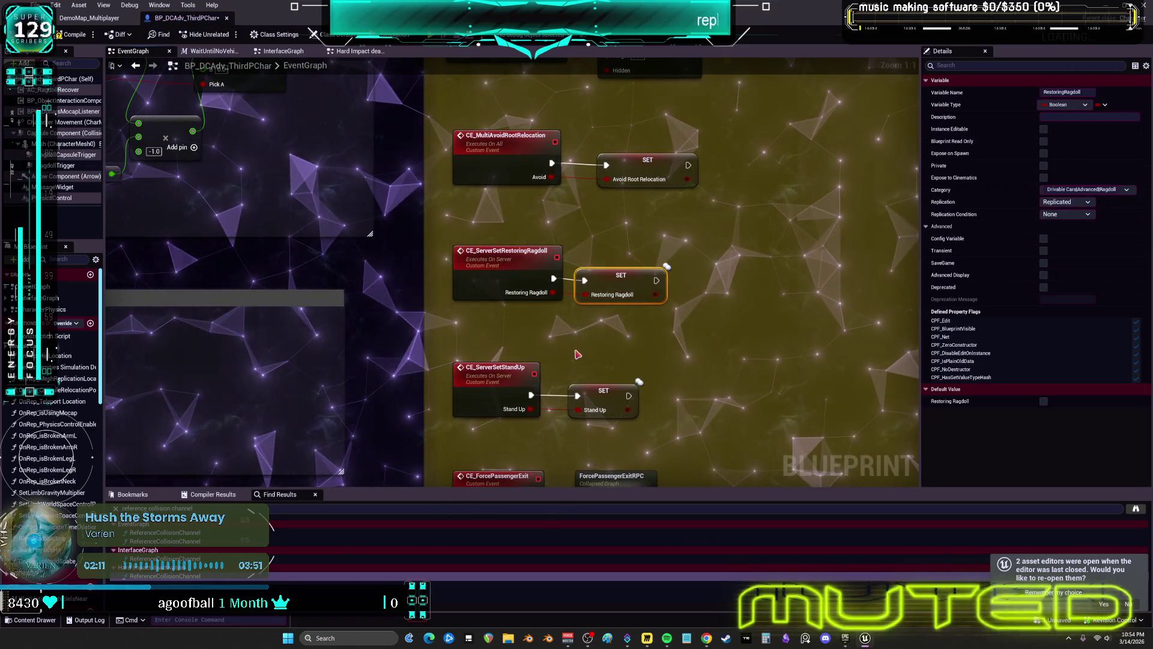
key("alt+Left")
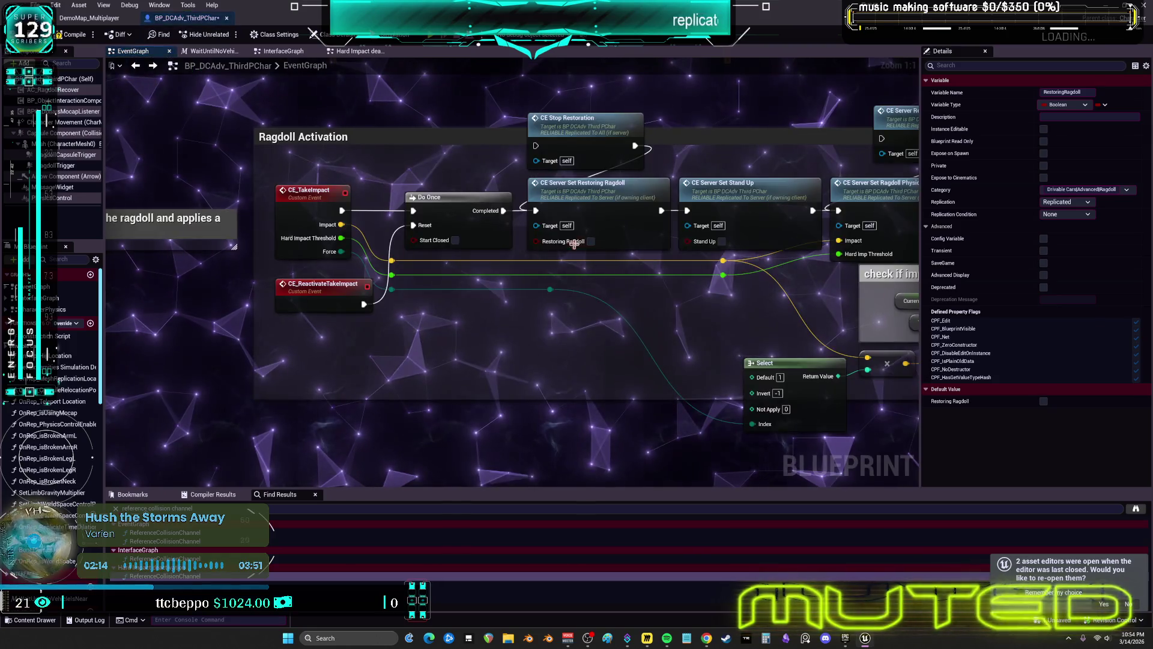
Step: Check CE_ServerSetStandUp and its Stand Up variable, then reach the CE_Server_SetRagdollPhysics definition
double_click(716, 193)
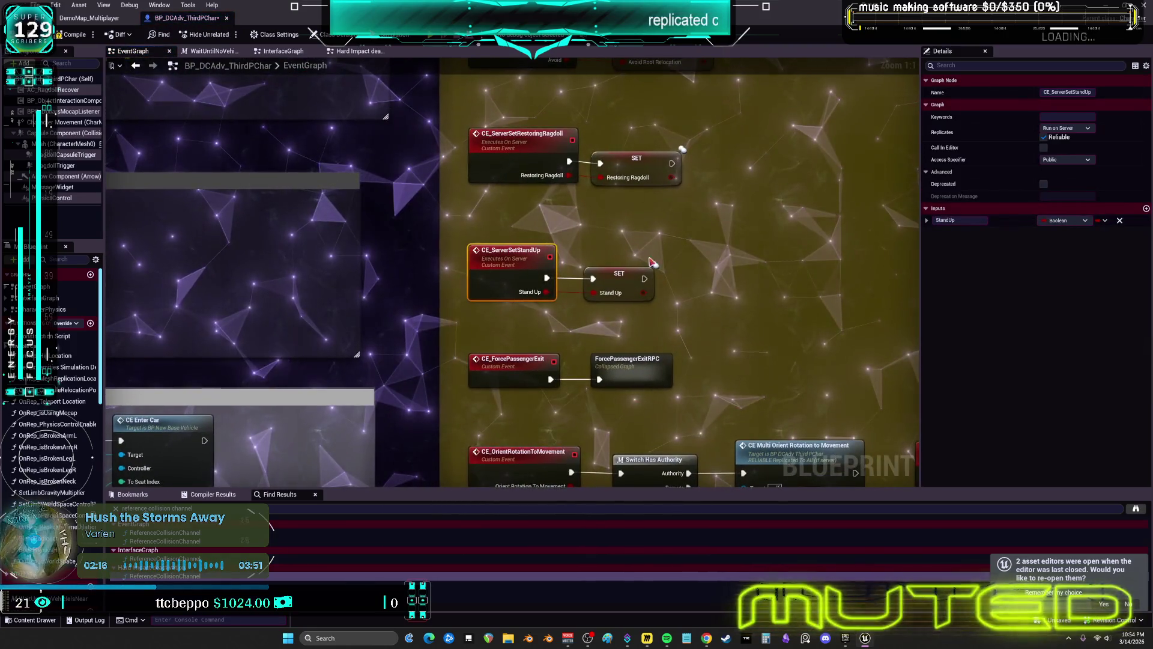
left_click(611, 275)
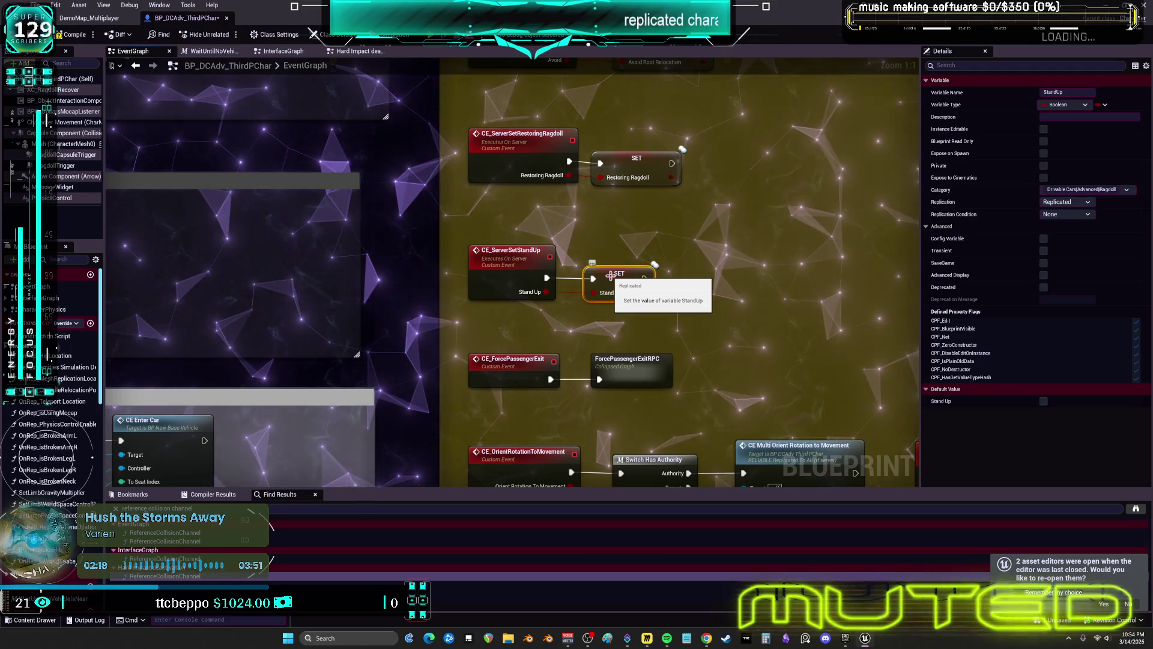
left_click(137, 68)
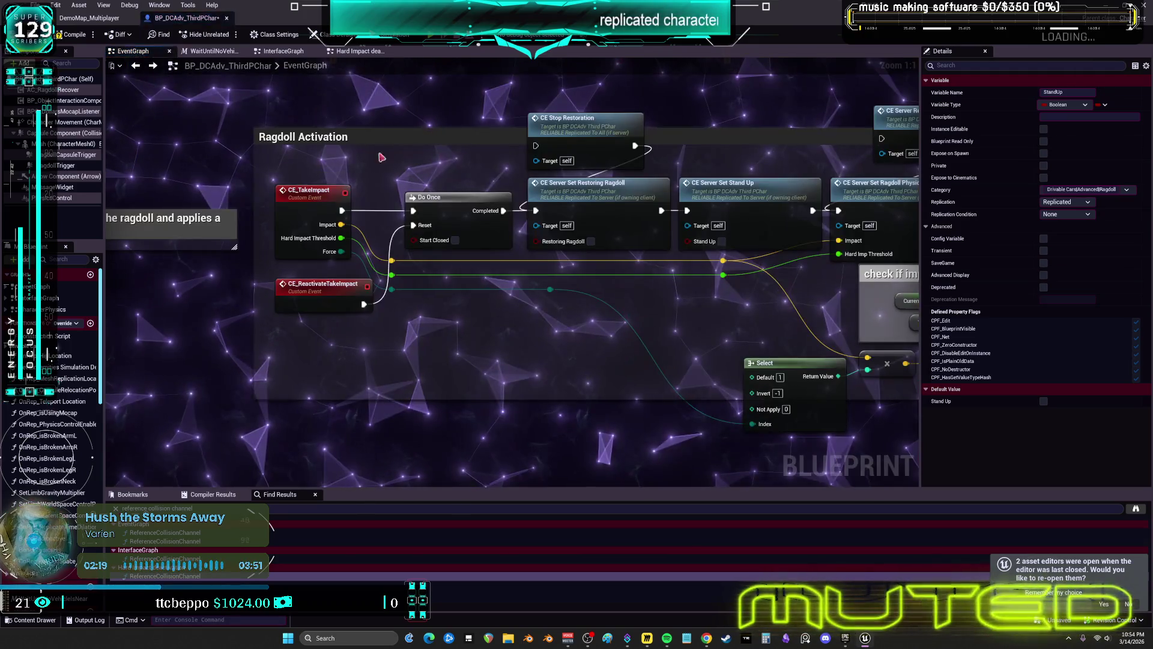
double_click(733, 187)
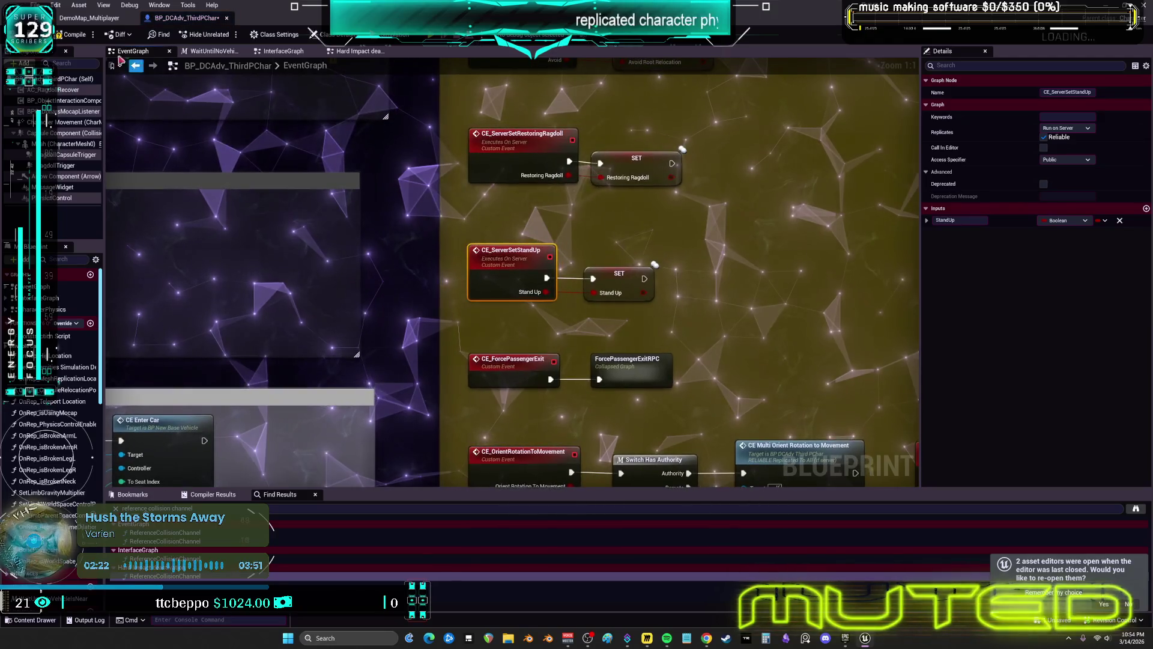
left_click(136, 67)
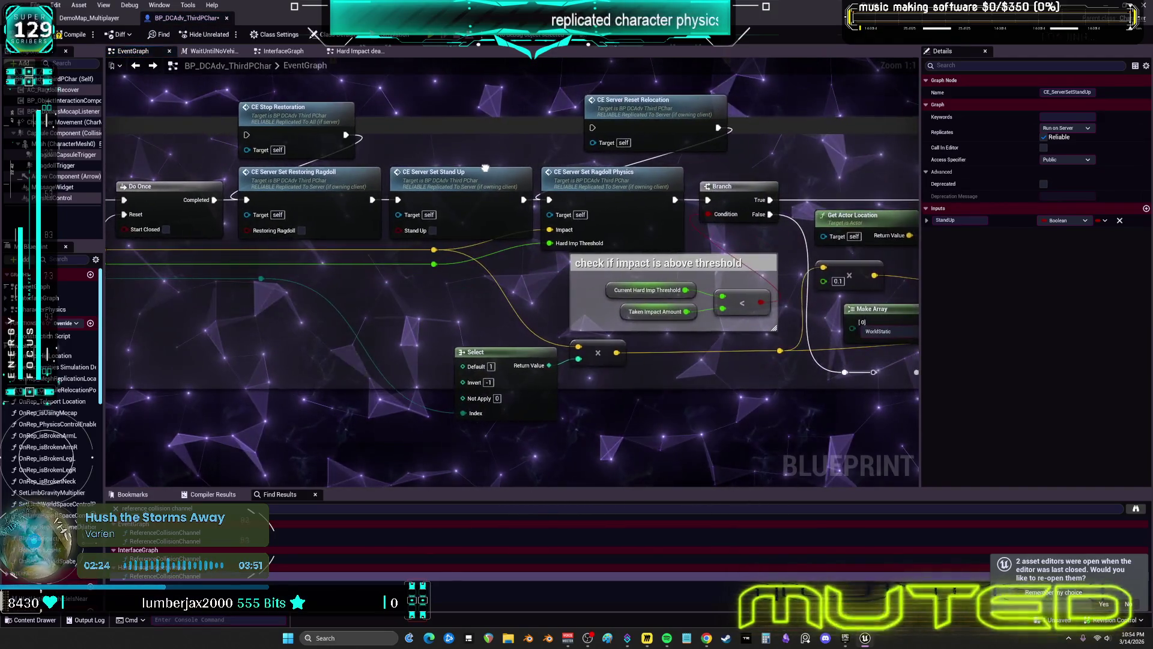
double_click(610, 184)
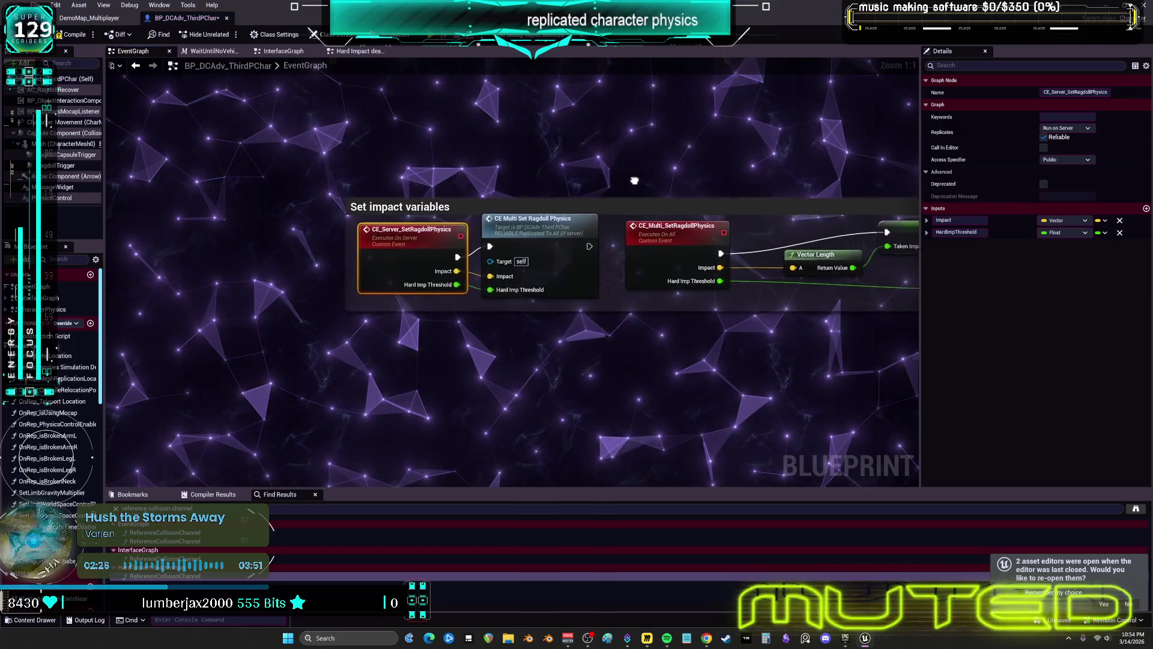
left_click_drag(561, 174, 257, 154)
left_click_drag(623, 310, 399, 270)
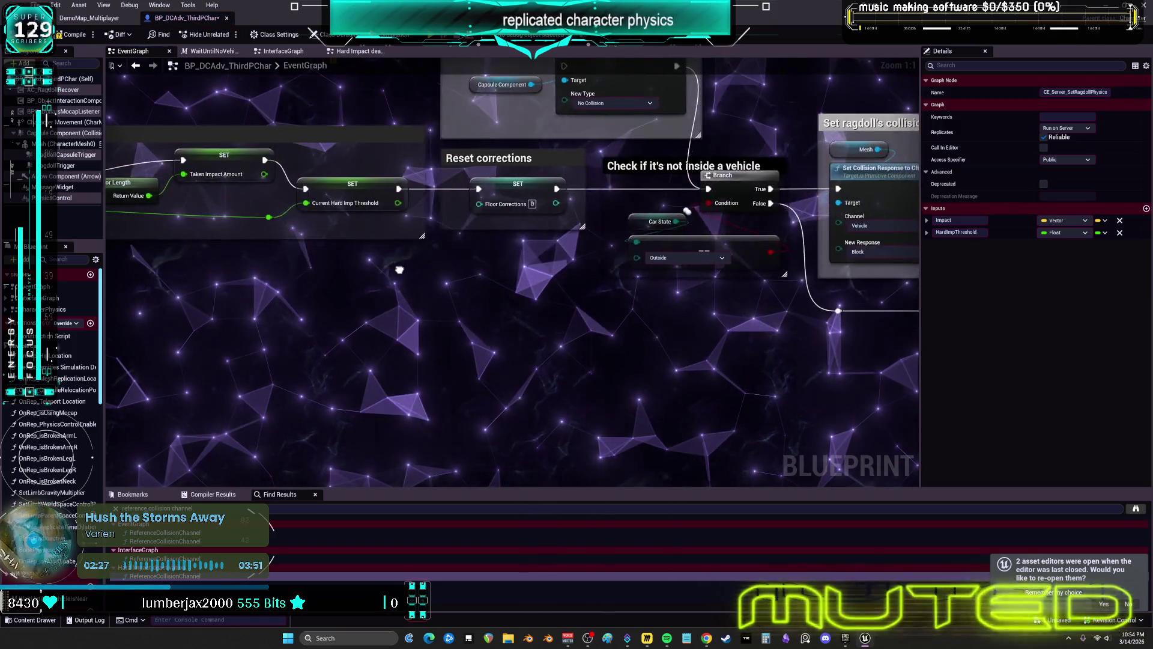
left_click_drag(460, 177, 183, 178)
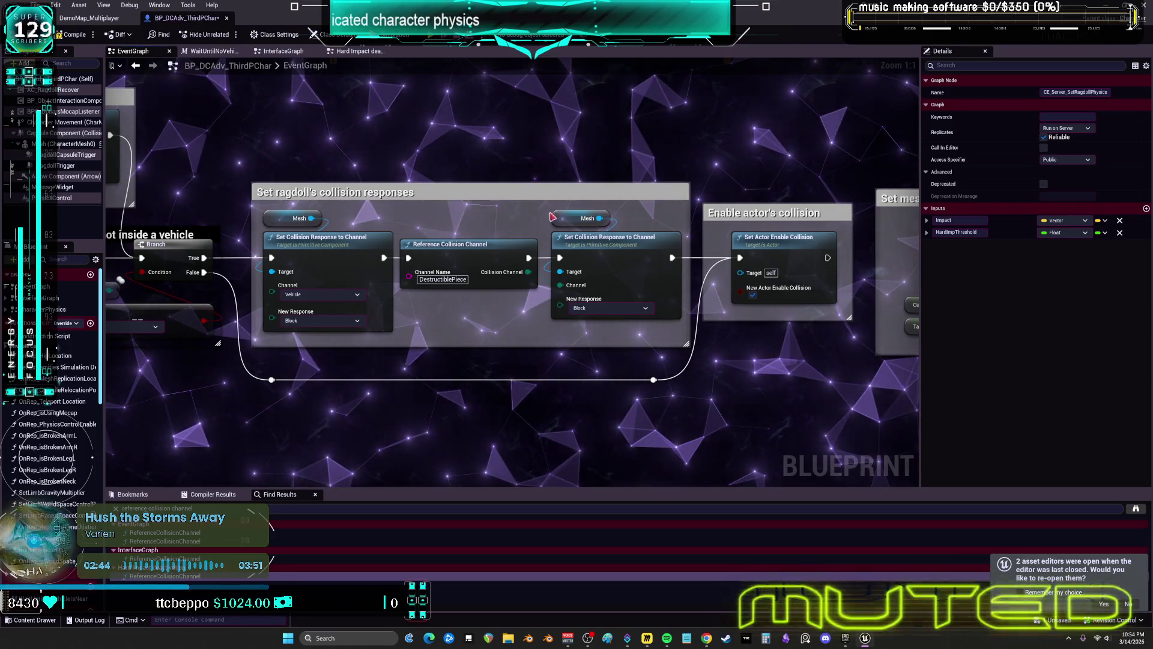
left_click(605, 234)
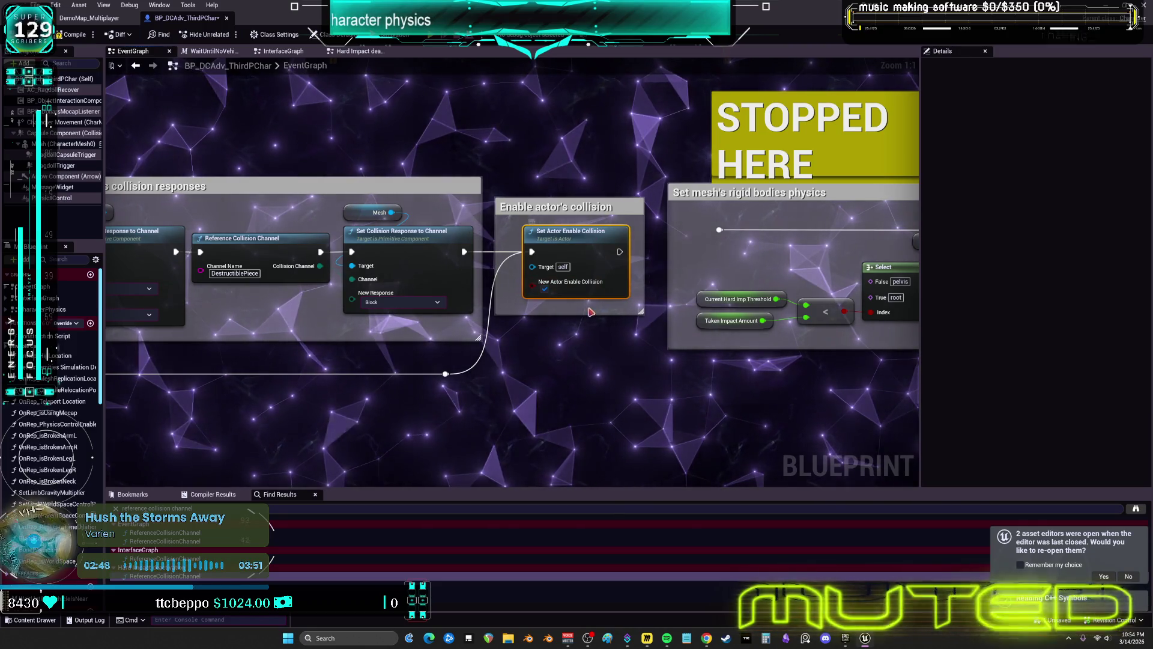
left_click_drag(660, 176, 186, 160)
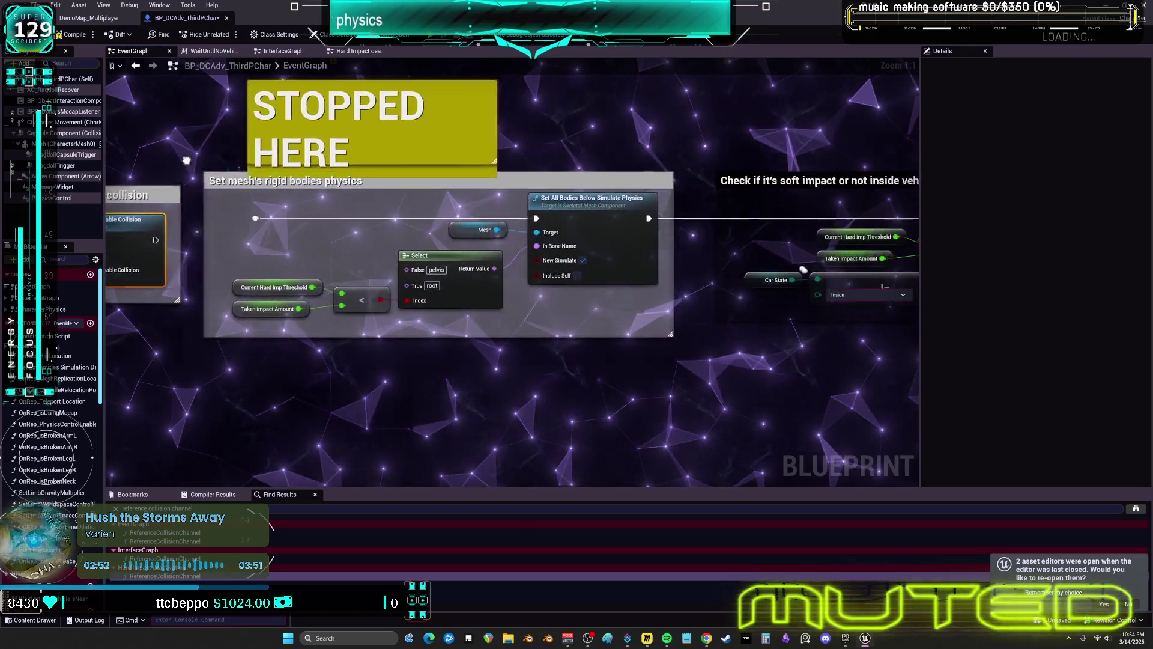
scroll(383, 166, "down", 5)
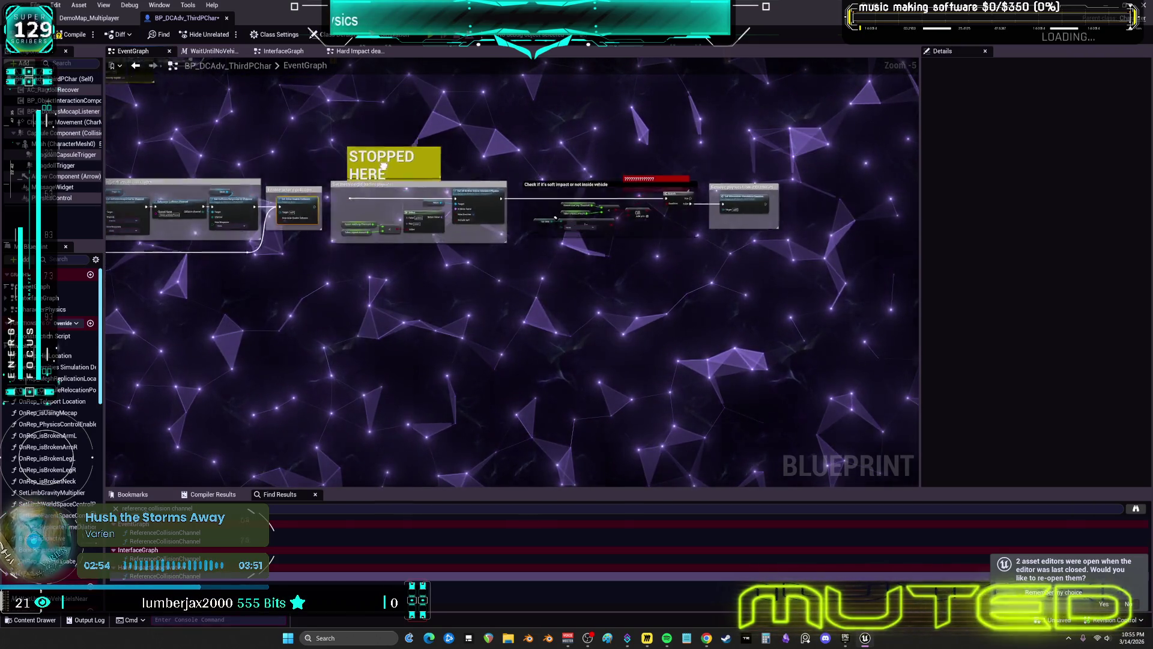
scroll(383, 166, "up", 5)
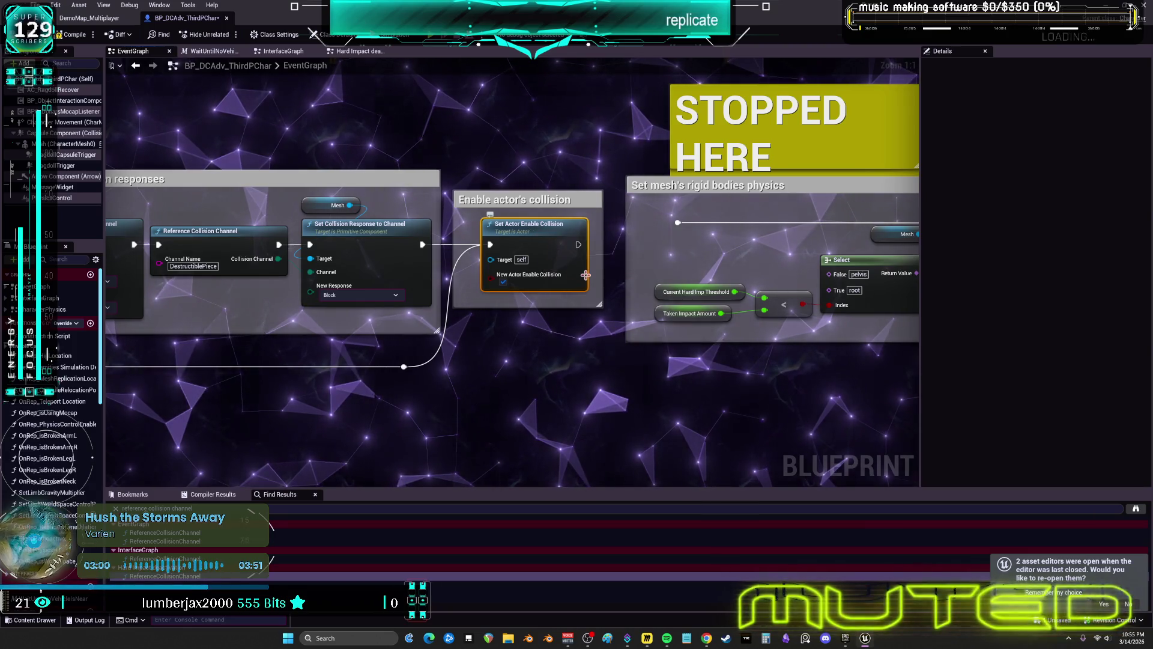
scroll(586, 275, "down", 4)
scroll(393, 292, "up", 2)
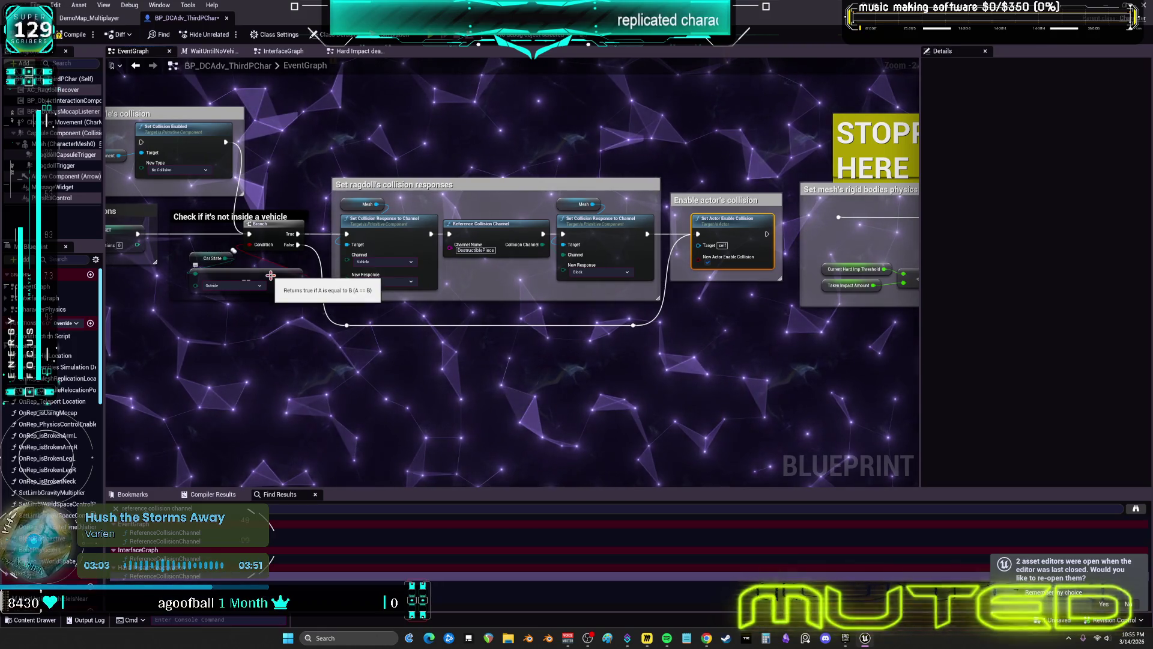
mouse_move(241, 322)
left_mouse_down()
mouse_move(233, 313)
mouse_move(712, 301)
mouse_move(438, 257)
left_mouse_up()
scroll(434, 254, "up", 2)
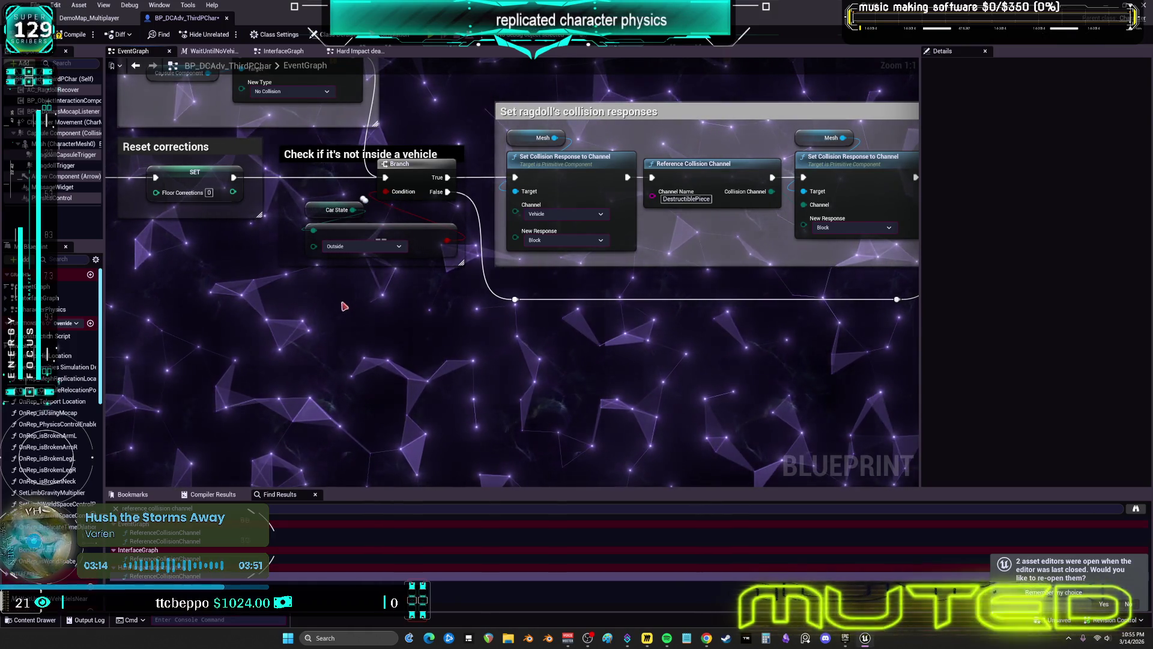
Step: Find CE_Multi_SetRagdollPhysics references by name, jump to its call node, and add a comment near the Branch
key("alt+Left")
right_click(244, 160)
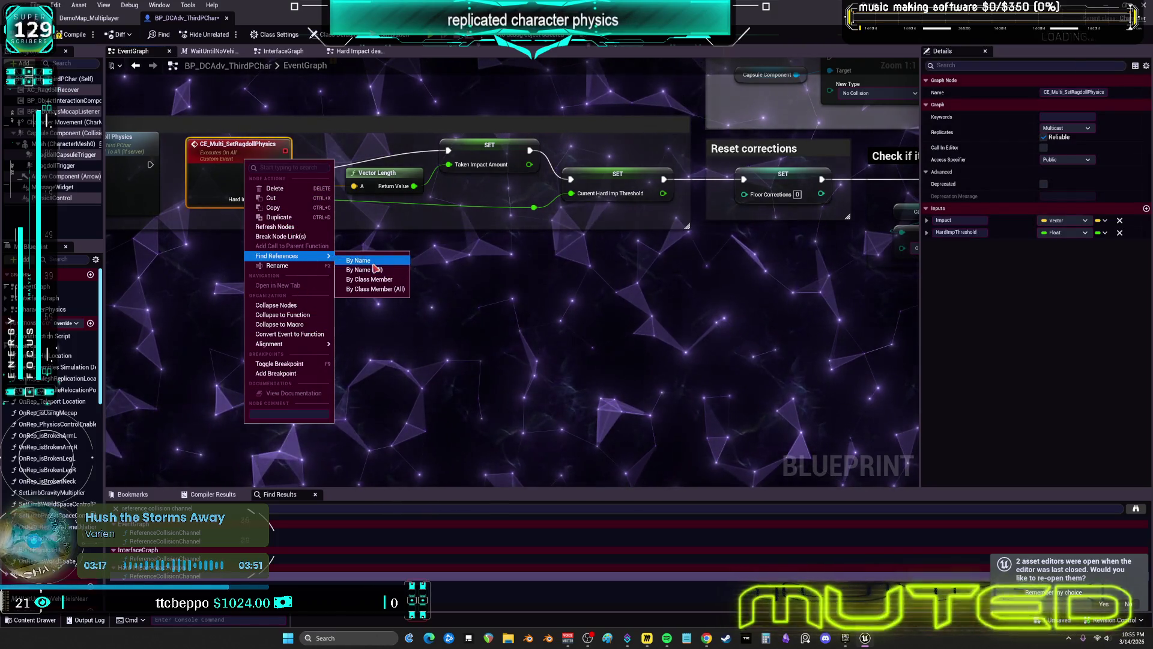
double_click(208, 533)
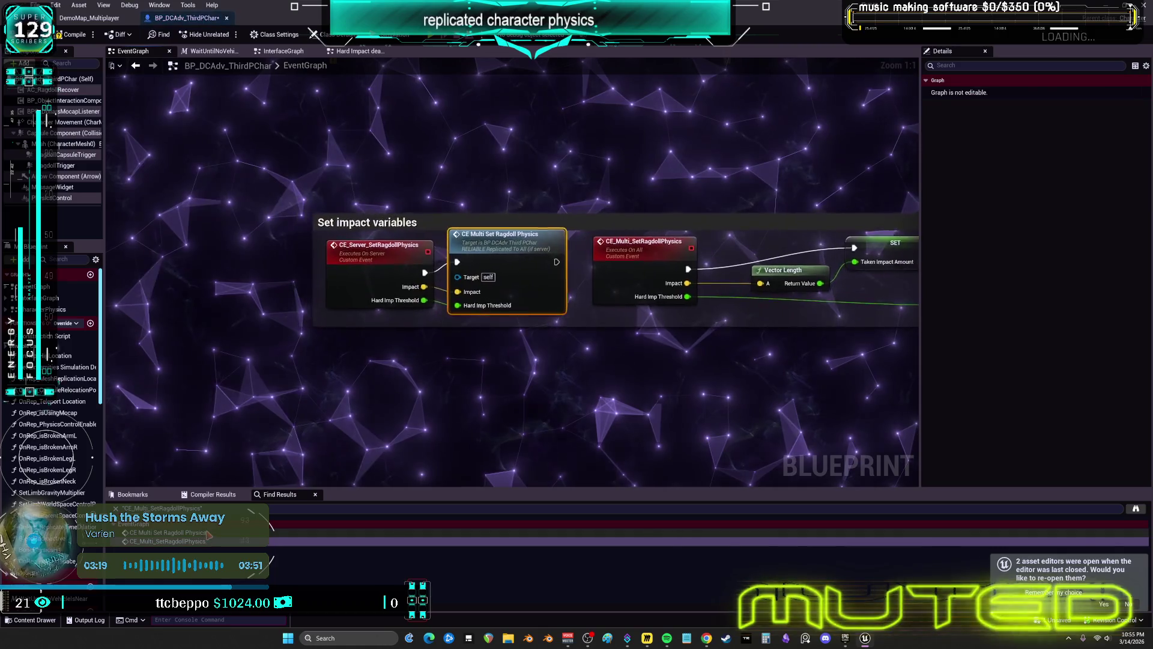
left_click(368, 260)
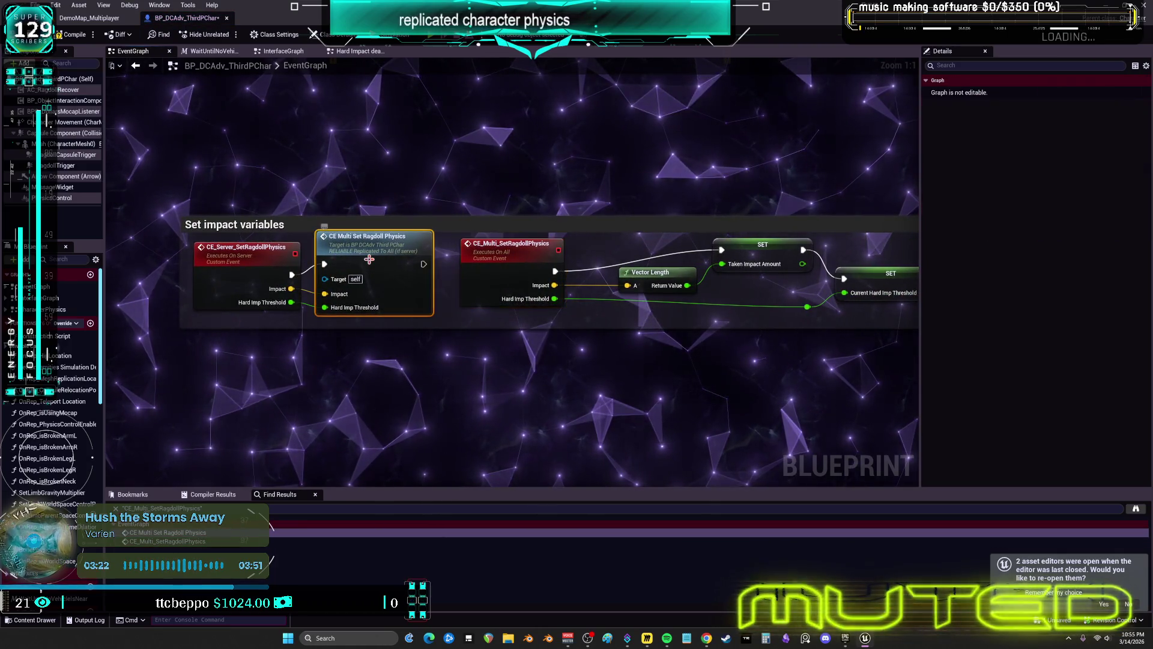
left_click_drag(895, 361, 351, 323)
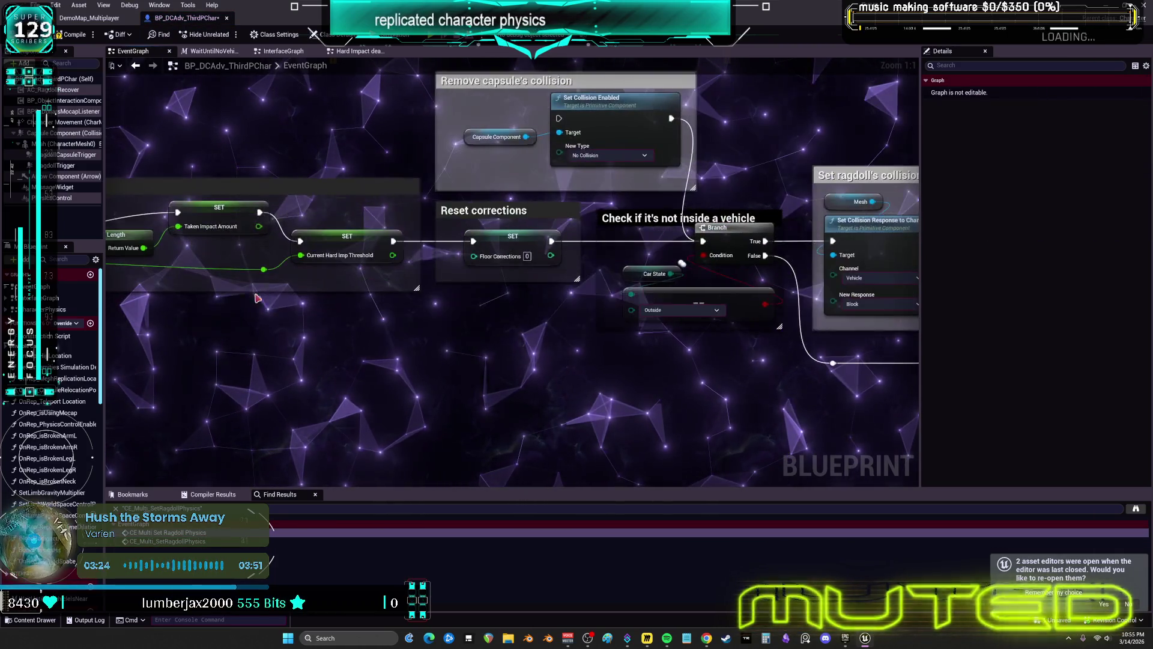
key("c")
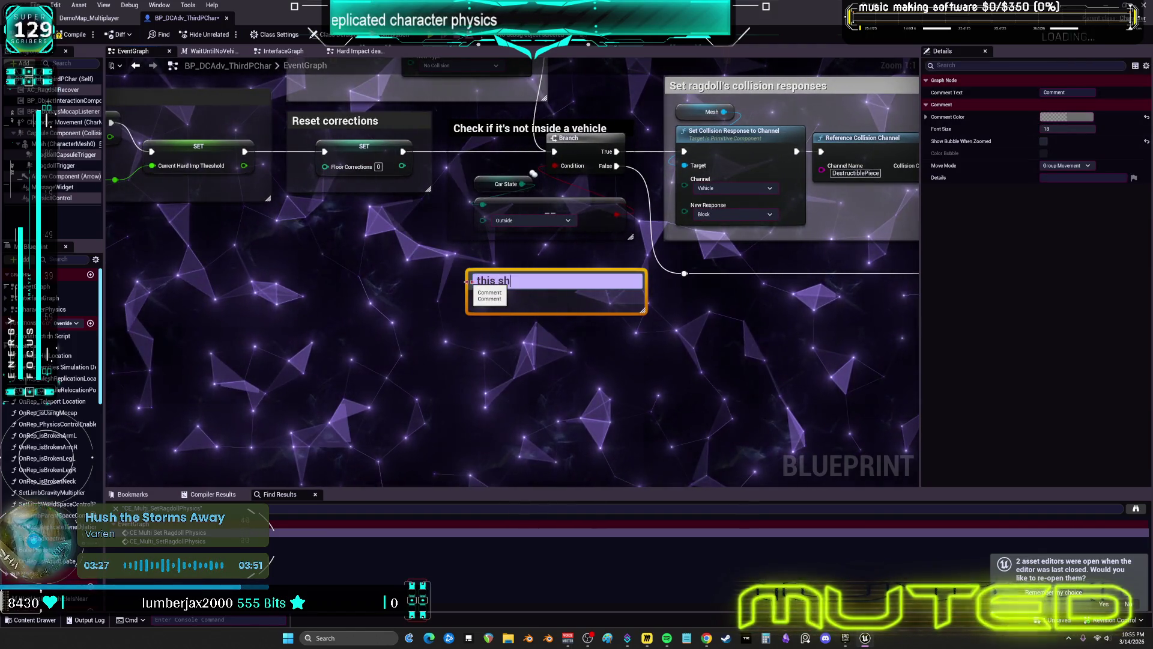
Step: Title the comment 'this should always return true' and nudge it into place
type("ould always")
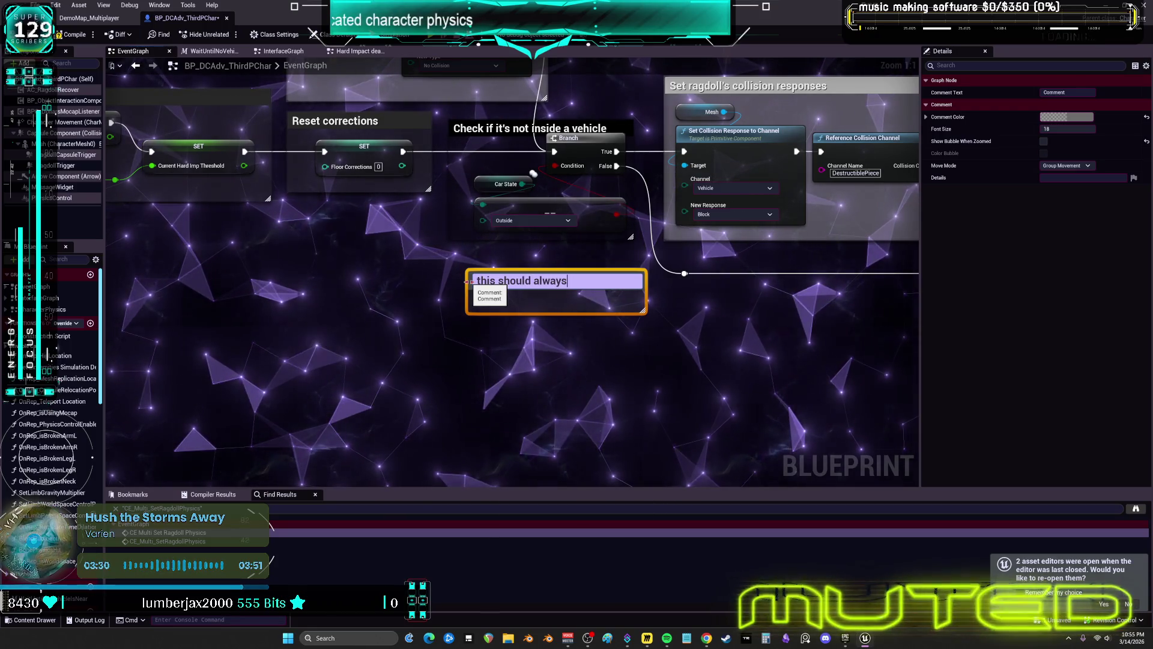
type(" retu")
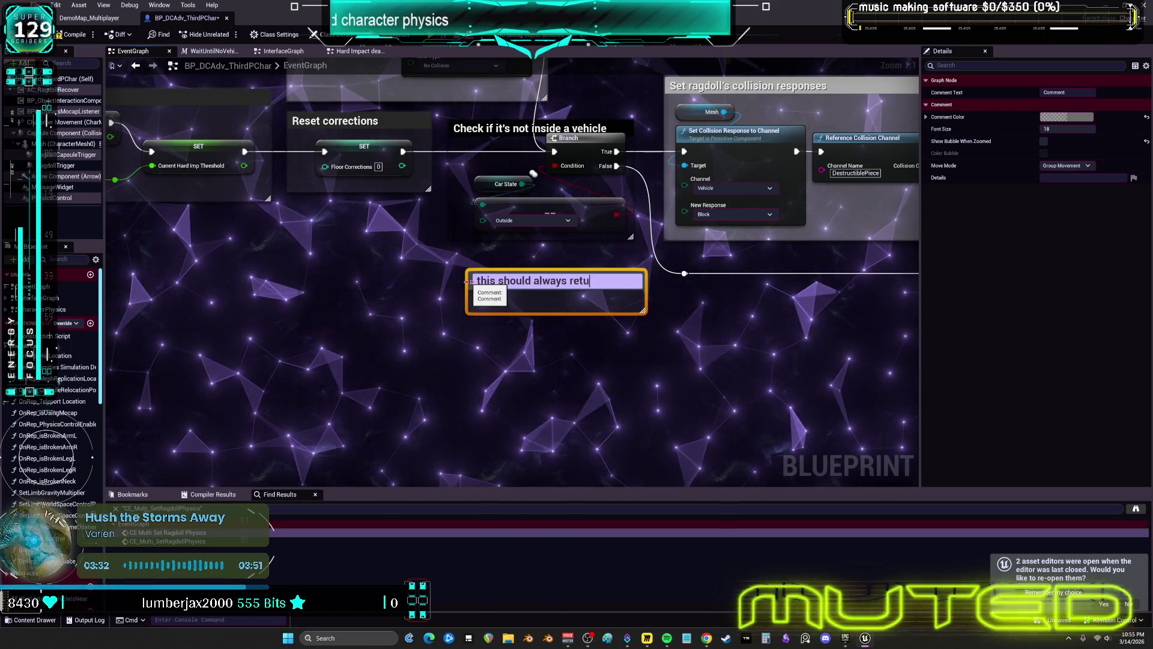
type("rn true")
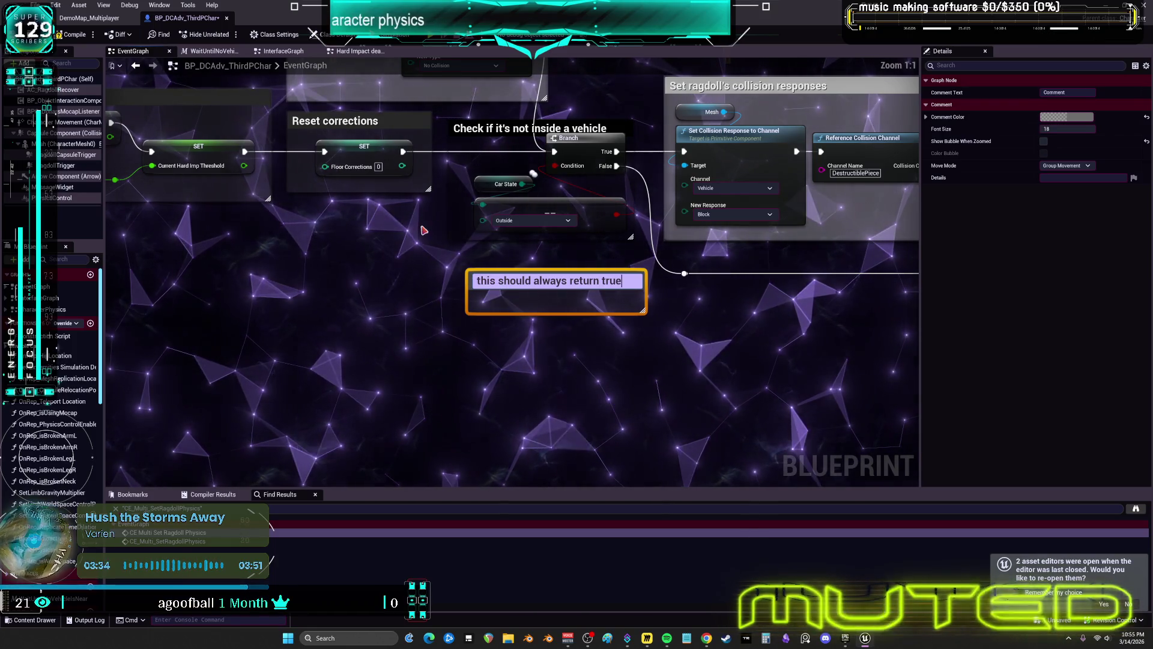
left_click(643, 304)
mouse_move(557, 273)
left_mouse_down()
mouse_move(541, 251)
mouse_move(543, 361)
left_mouse_up()
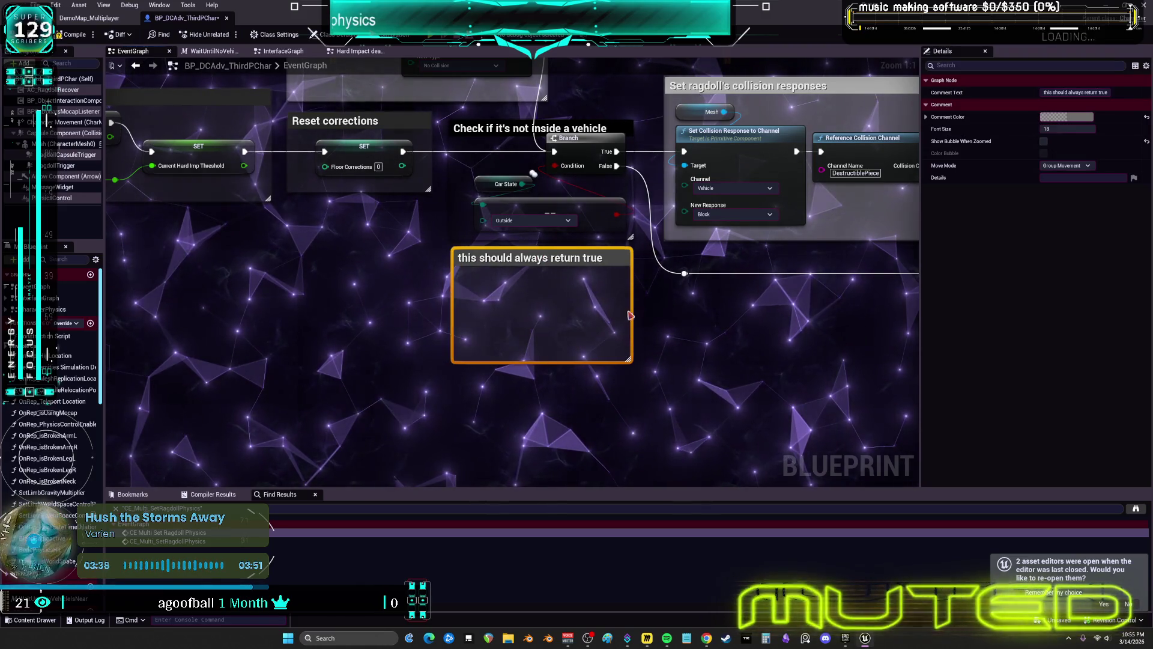
Step: Set the comment's font size to 29 and colour it magenta
left_click_drag(1084, 129, 1074, 129)
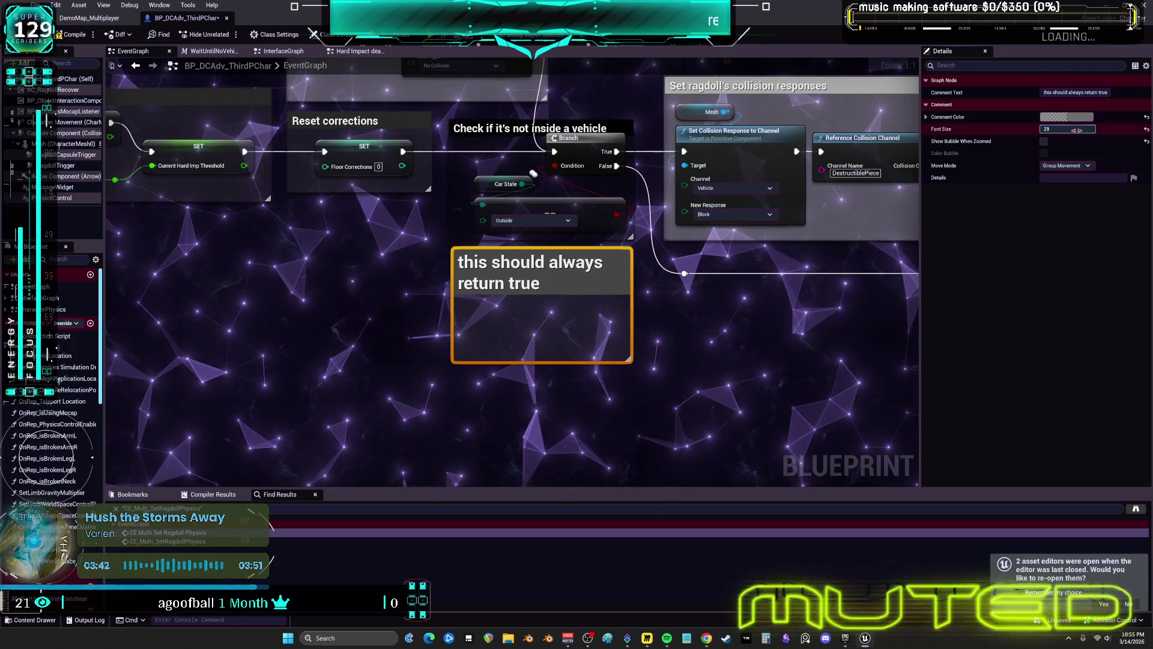
left_click(1066, 117)
left_click(1004, 153)
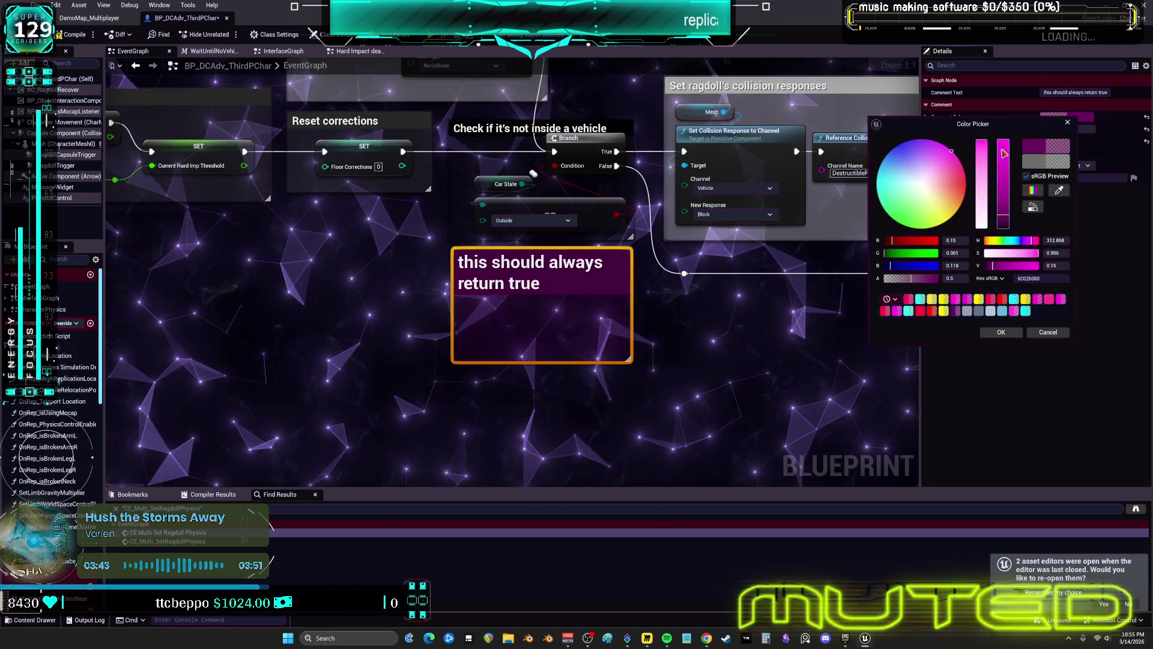
left_click_drag(1004, 154, 999, 188)
left_click(1001, 333)
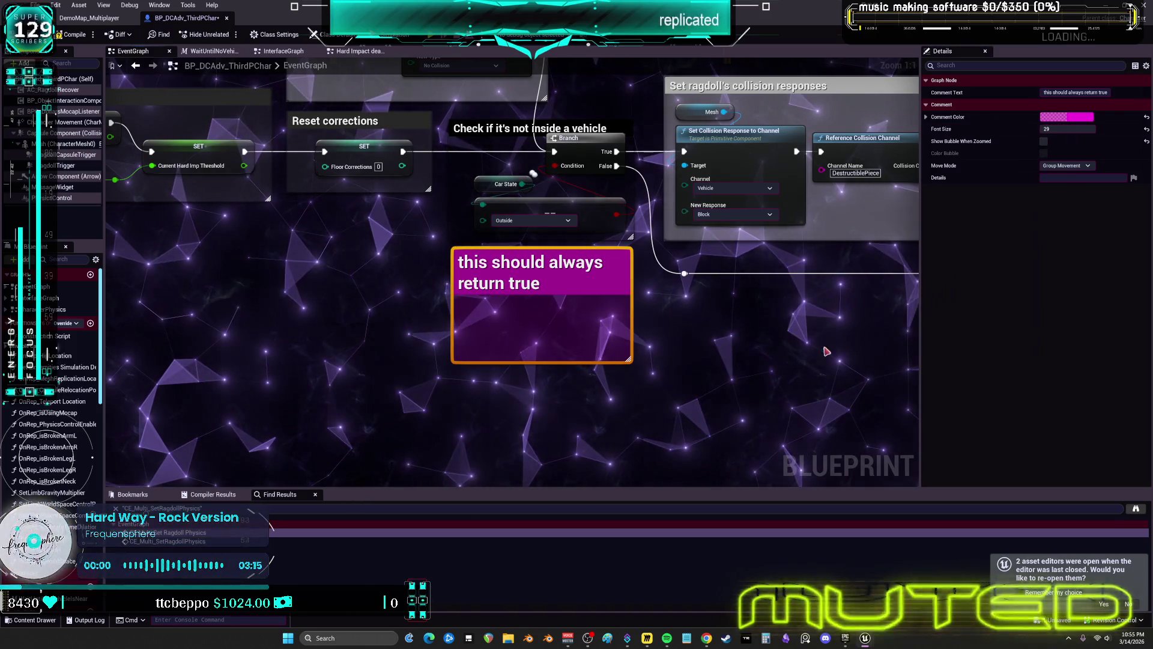
Step: Centre the finished comment in view, then switch over to the music player
left_click(824, 348)
left_click_drag(824, 347, 604, 365)
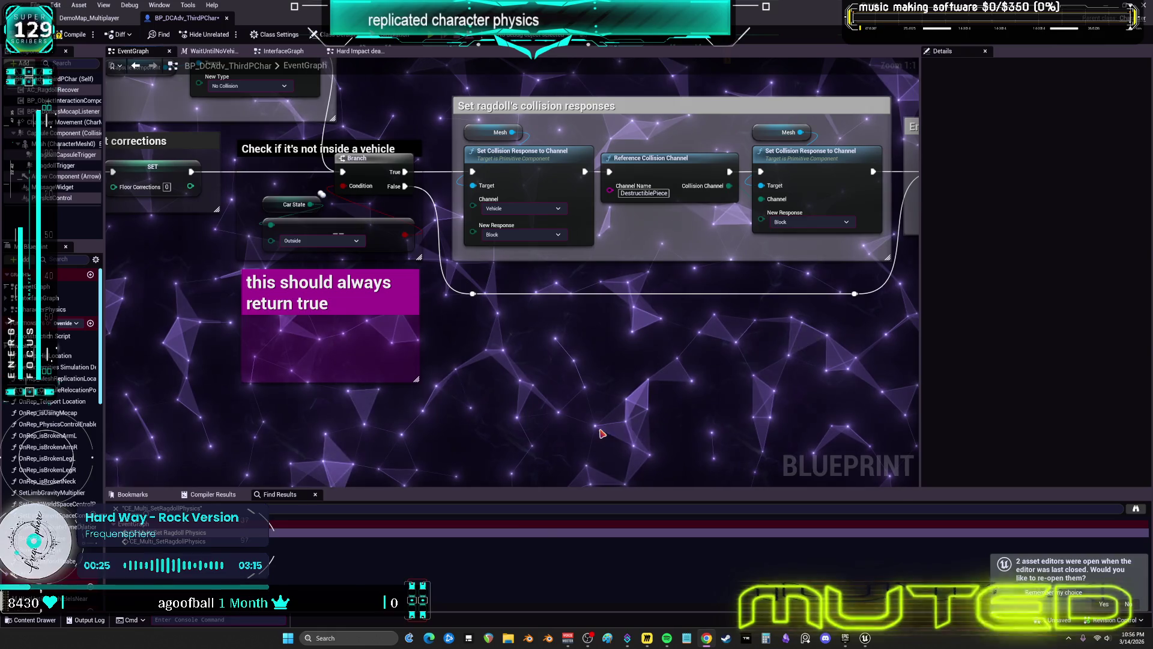
key("alt+Tab")
scroll(296, 404, "down", 5)
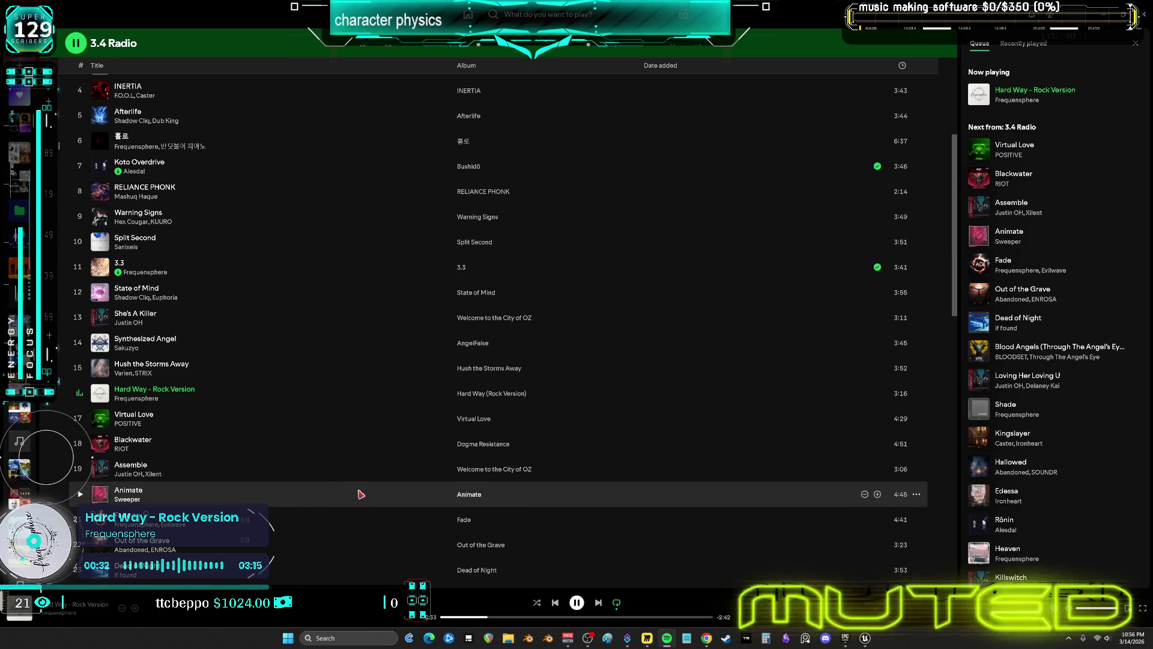
Step: Scroll through the 3.4 Radio playlist in Spotify, then return to the Unreal Blueprint editor
scroll(354, 475, "down", 6)
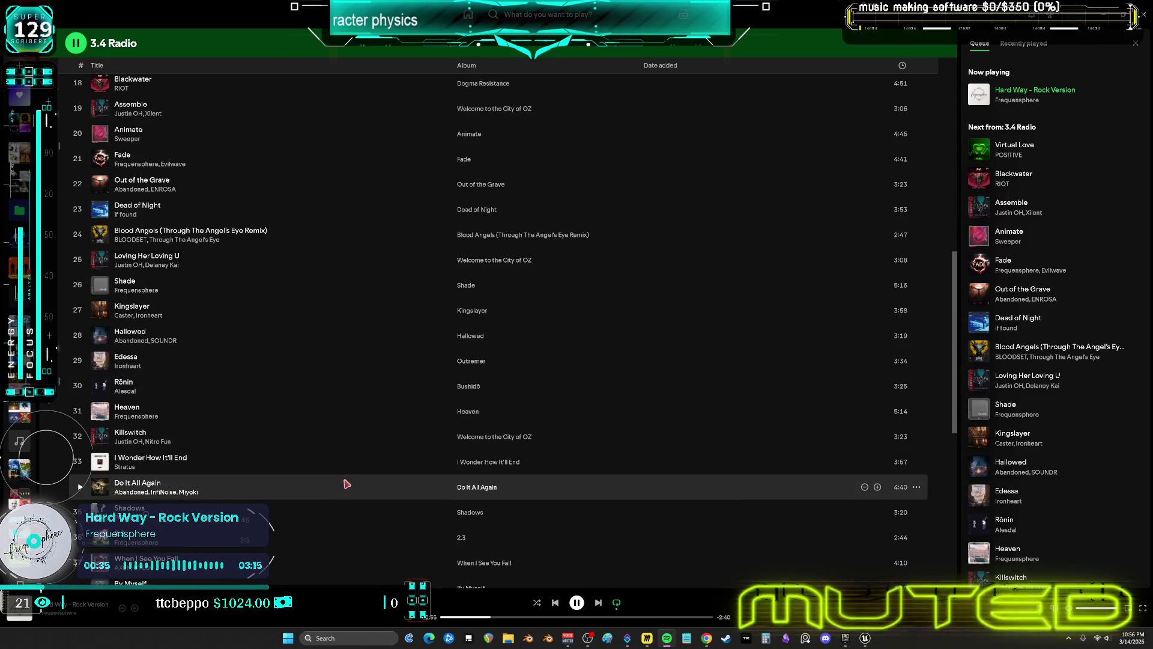
scroll(347, 484, "up", 5)
key("alt+Tab")
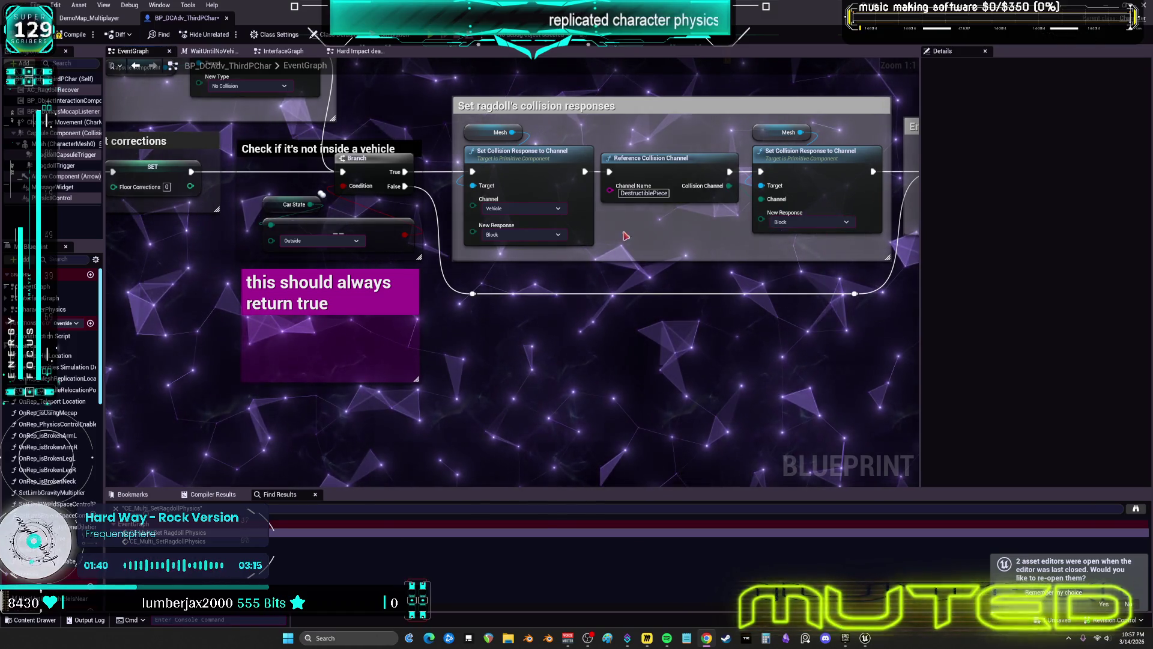
Step: Pan past the HipLocation and hard/soft impact sections to Ragdoll location checks and the Sequence
left_click_drag(626, 235, 189, 265)
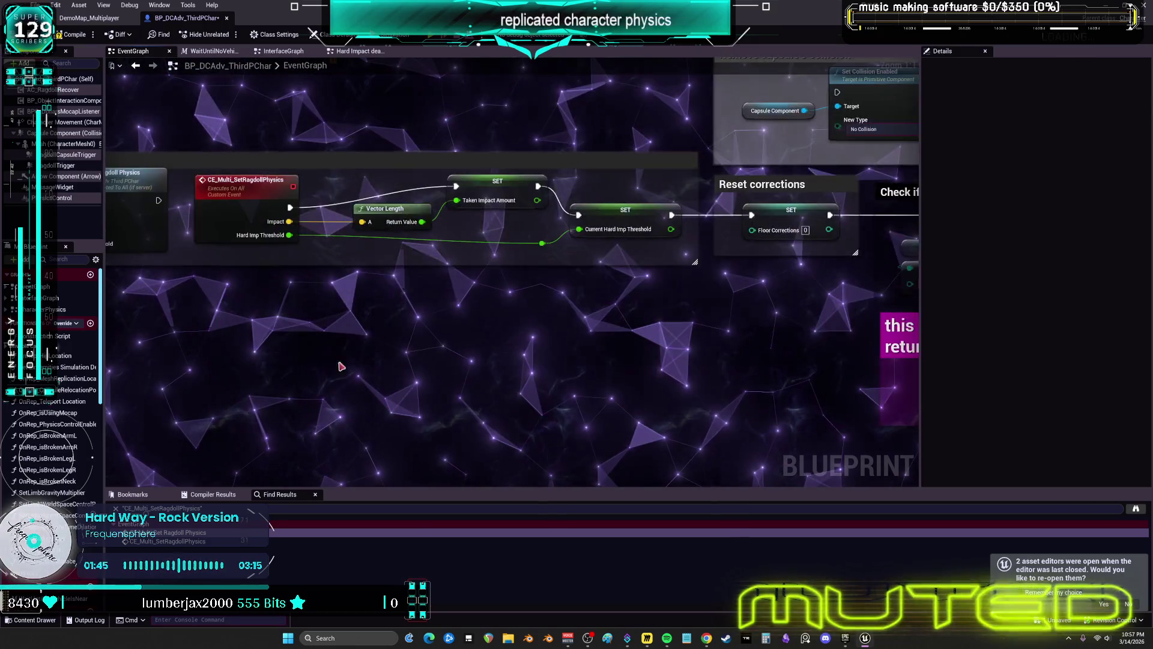
scroll(340, 366, "down", 4)
scroll(335, 272, "down", 3)
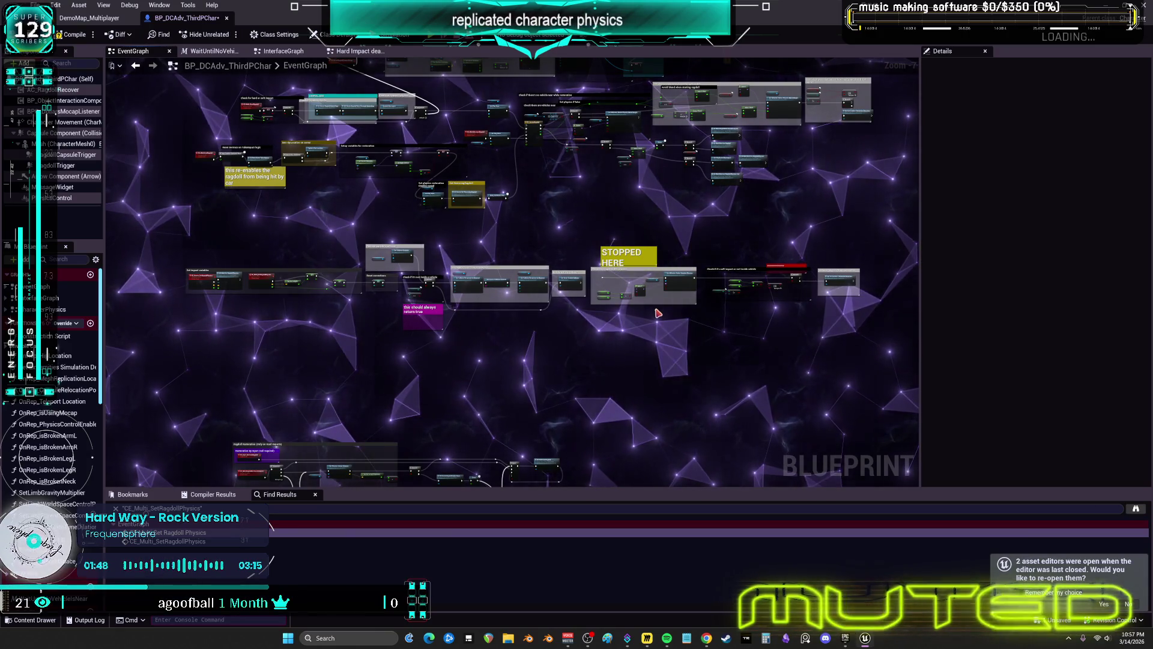
left_click_drag(659, 313, 596, 317)
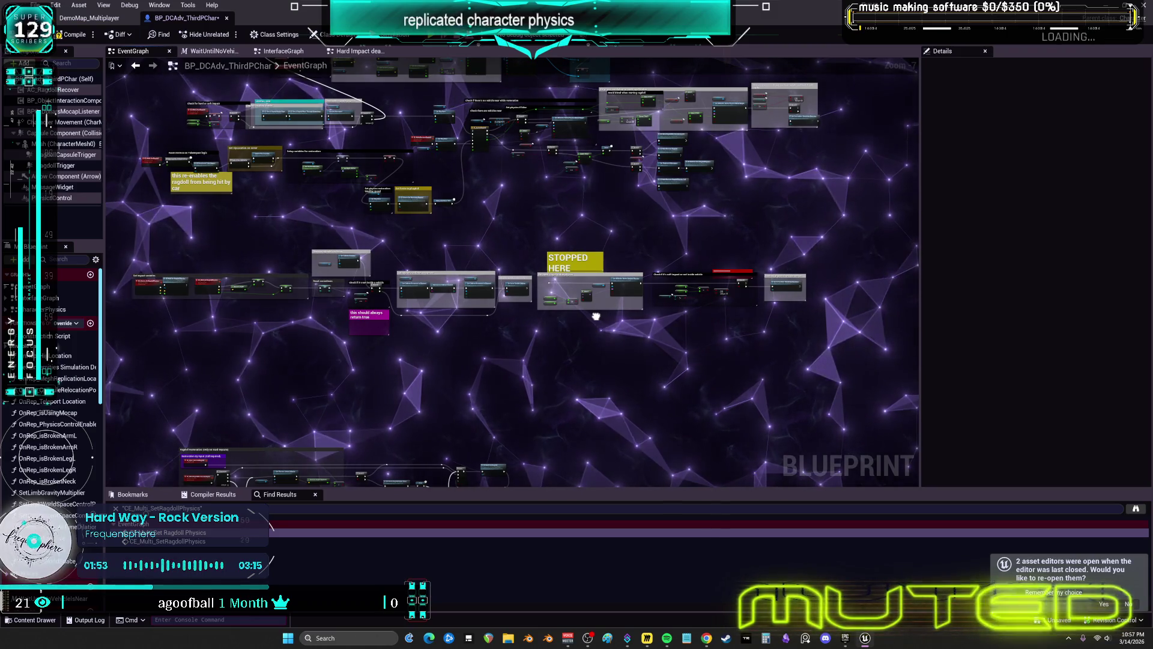
scroll(498, 243, "up", 5)
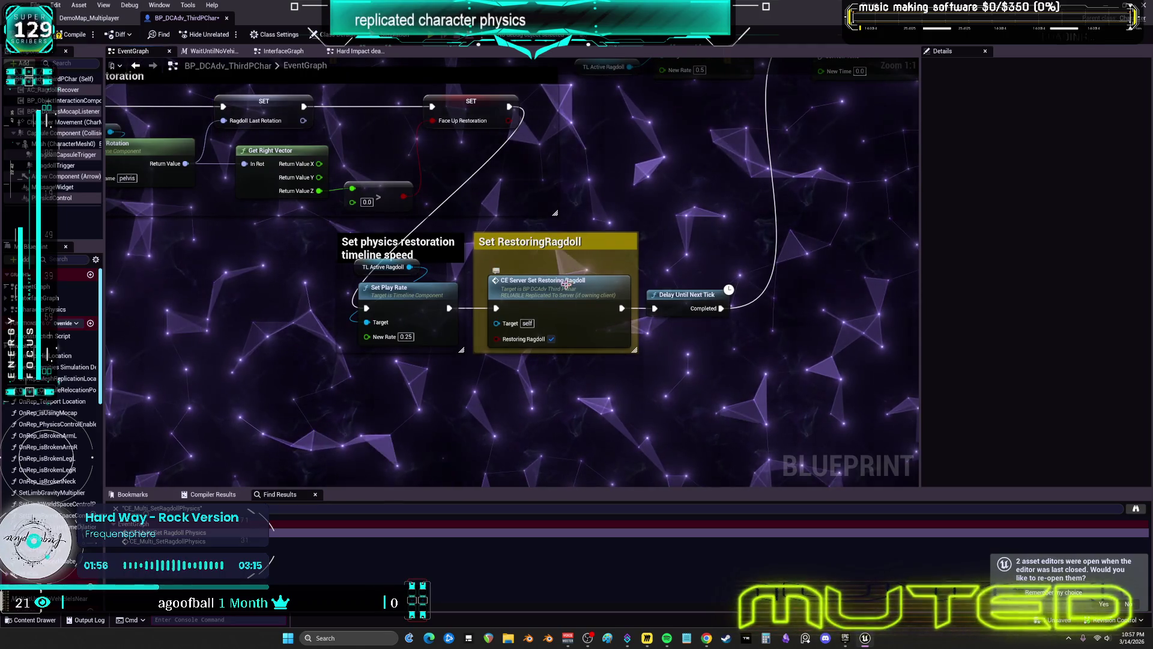
left_click_drag(503, 193, 817, 351)
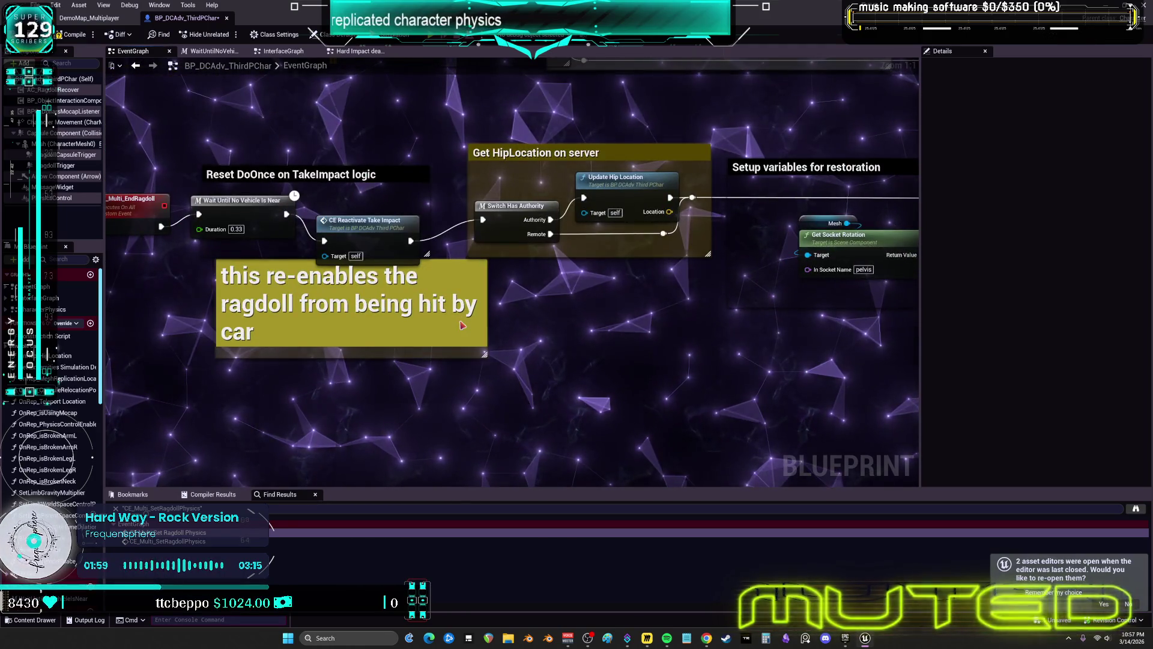
left_click_drag(613, 334, 616, 170)
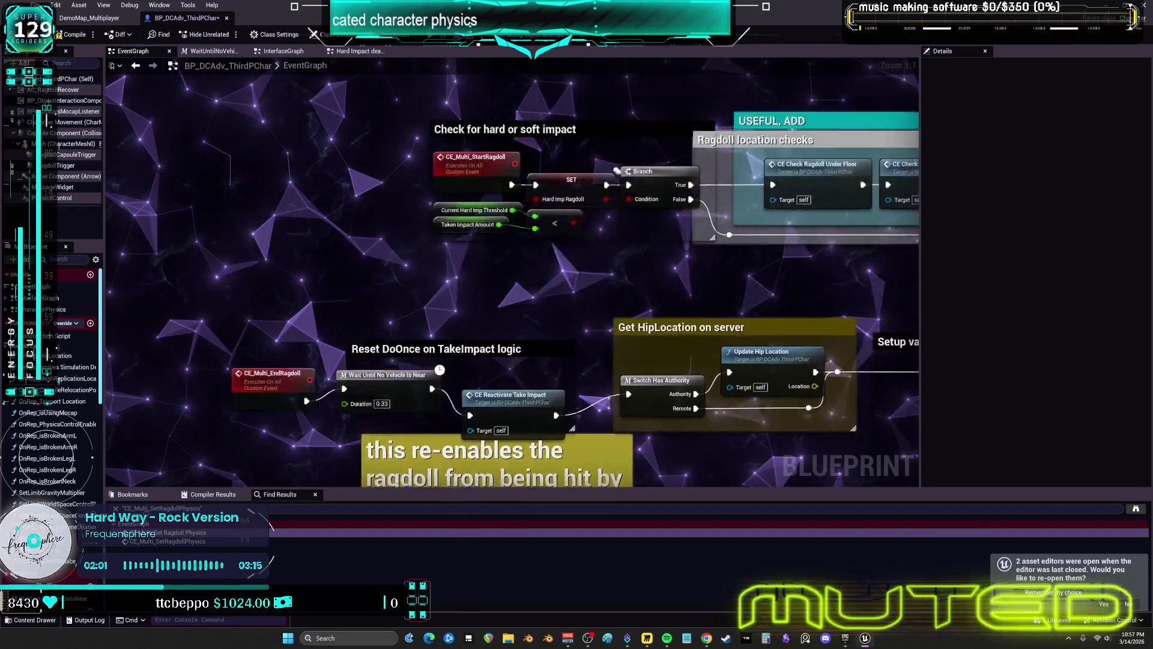
left_click_drag(723, 187, 368, 171)
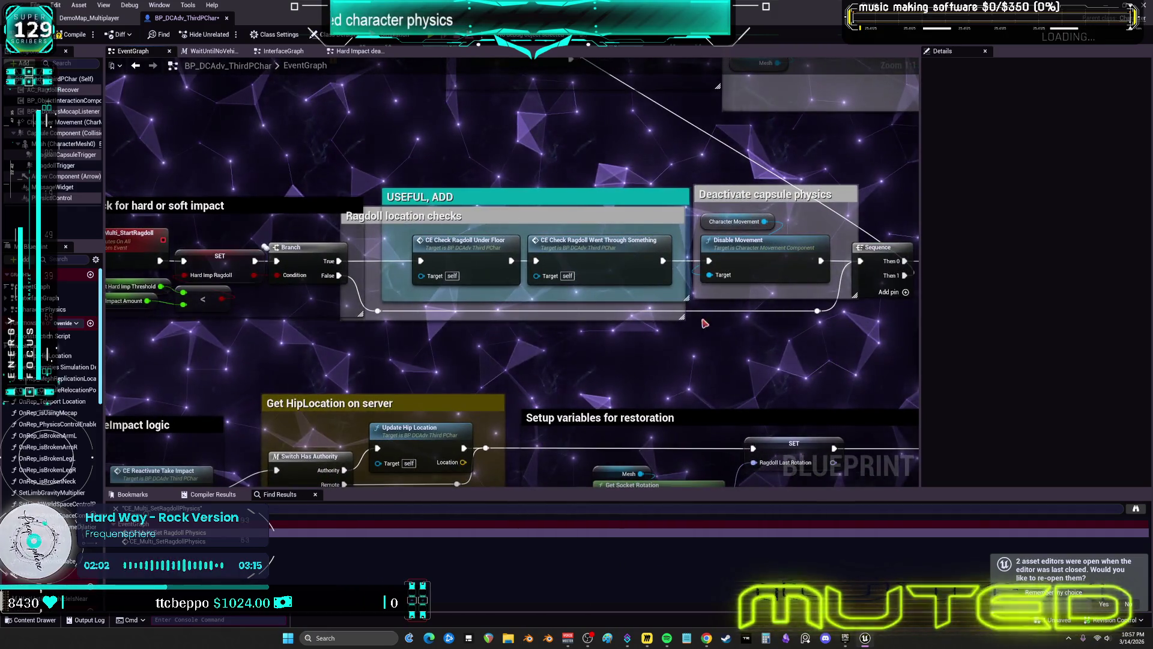
left_click_drag(758, 330, 386, 315)
Step: Pan to the Camera rotation correction block with its 0.2 Delay and Spring Arm roll/pitch reset
mouse_move(638, 197)
left_mouse_down()
mouse_move(669, 397)
mouse_move(631, 408)
mouse_move(636, 400)
mouse_move(472, 398)
mouse_move(498, 372)
left_mouse_up()
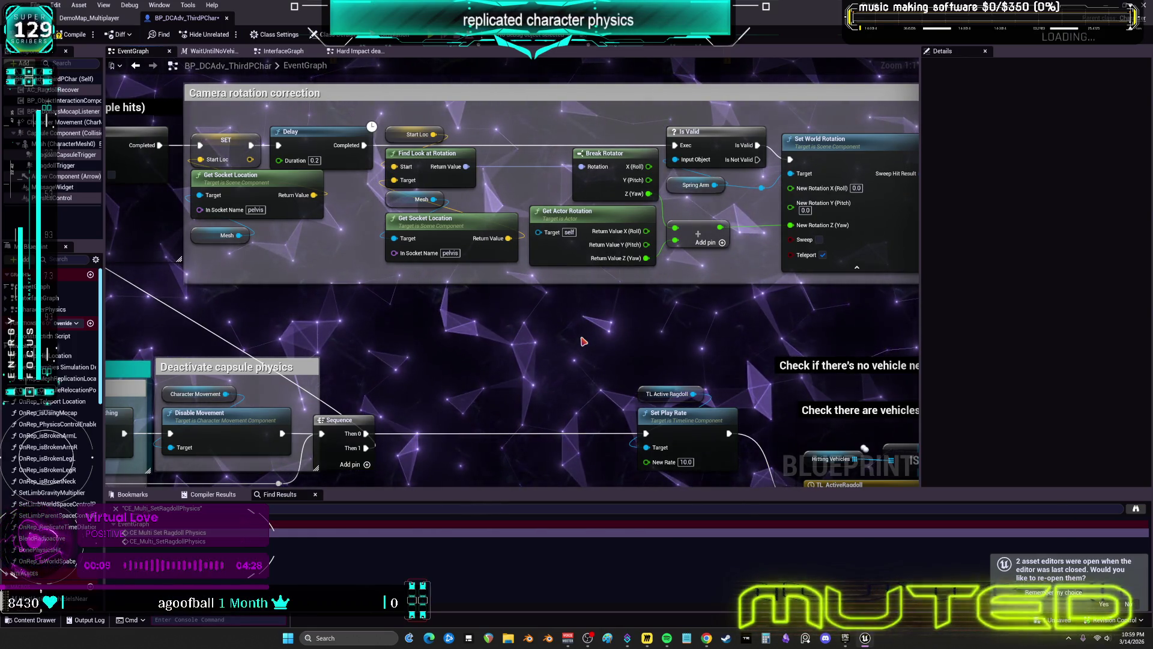
Step: Pan left to the Spring Arm pelvis-socket attach and Probe Channel PhysicsBody settings
mouse_move(583, 340)
left_mouse_down()
mouse_move(720, 282)
mouse_move(433, 322)
left_mouse_up()
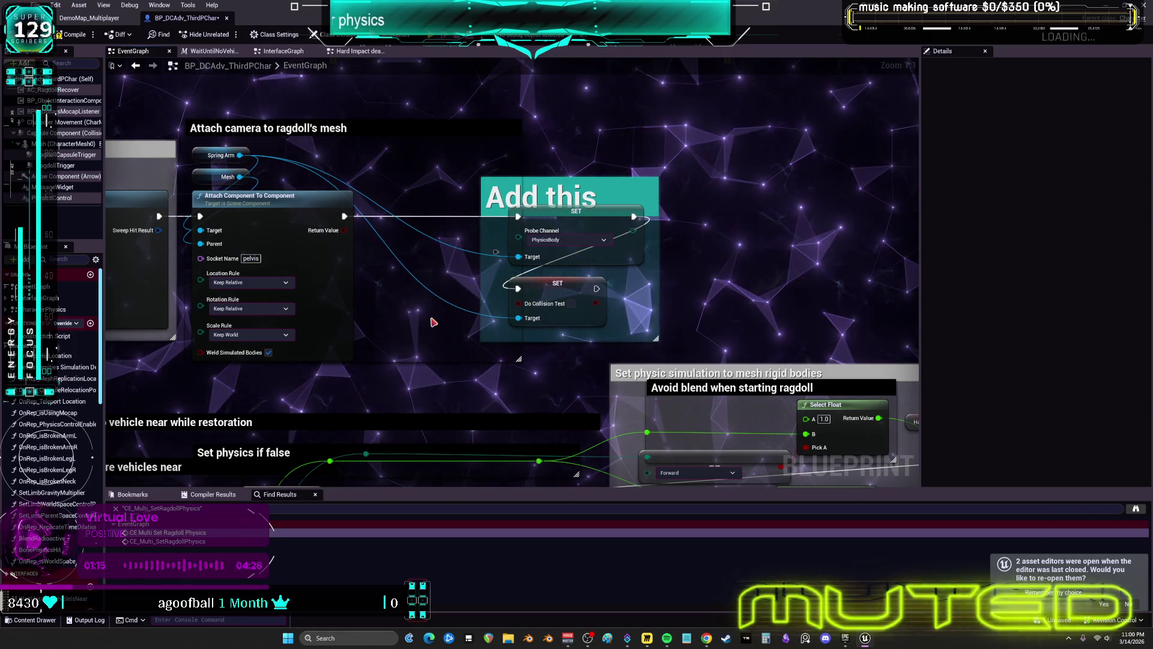
Step: Pan back to the DoOnce per hit gate ahead of the camera rotation correction
left_click_drag(432, 323, 644, 314)
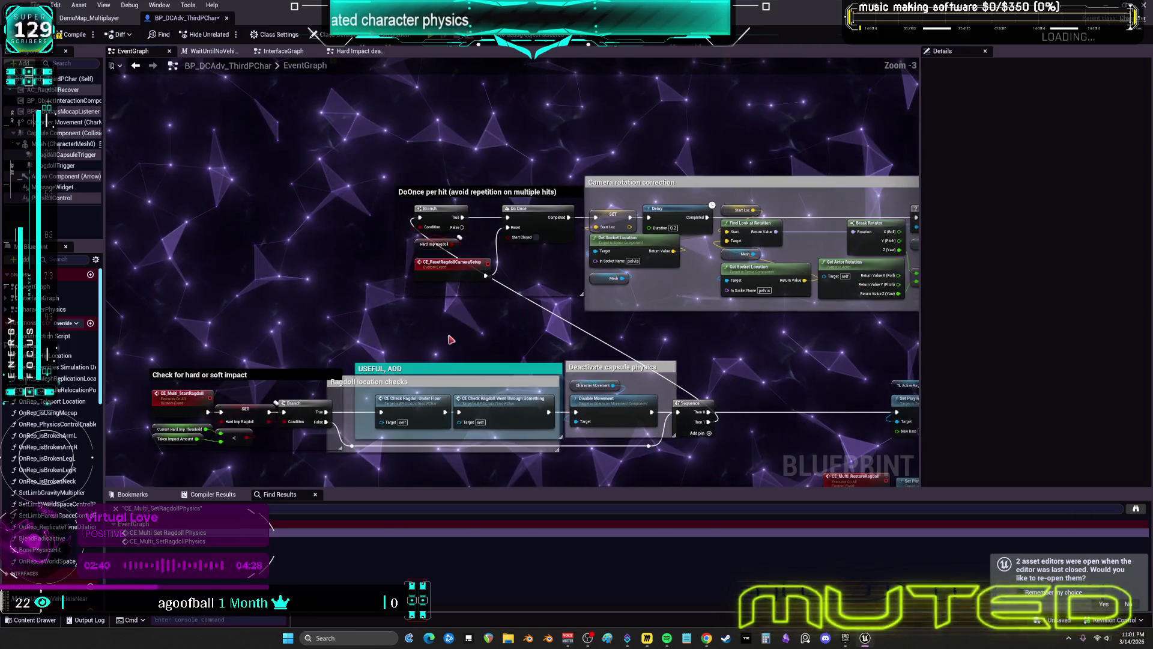
Step: Follow the graph from Deactivate capsule physics and the Sequence past Set Play Rate to TL_ActiveRagdoll
scroll(495, 331, "down", 3)
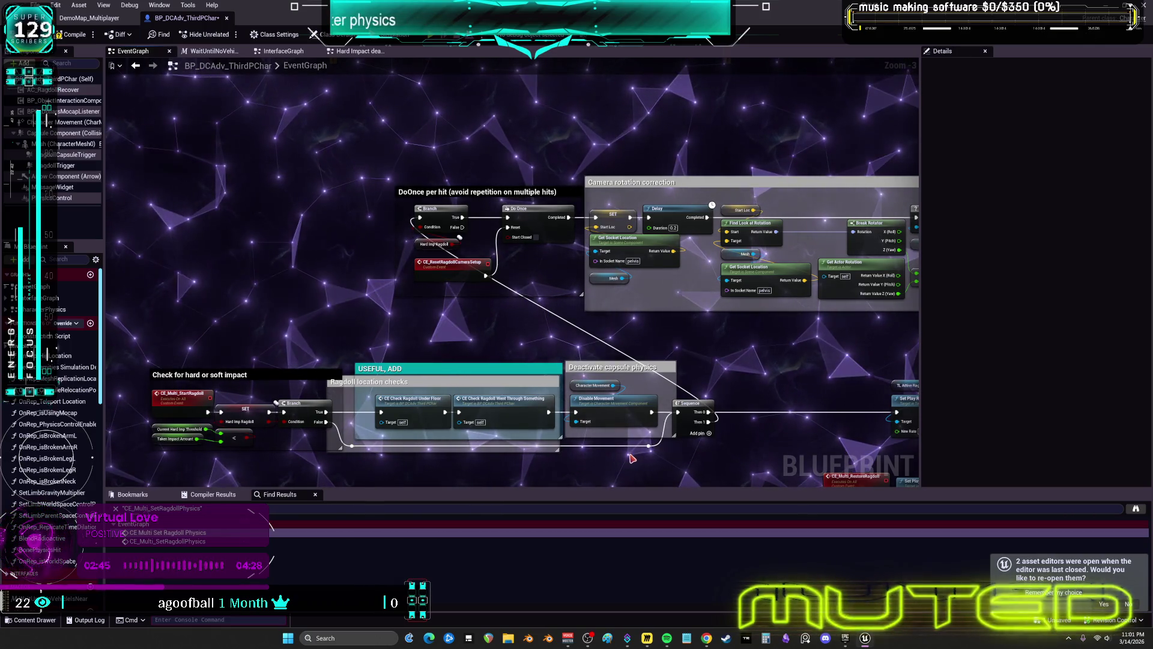
scroll(328, 400, "up", 3)
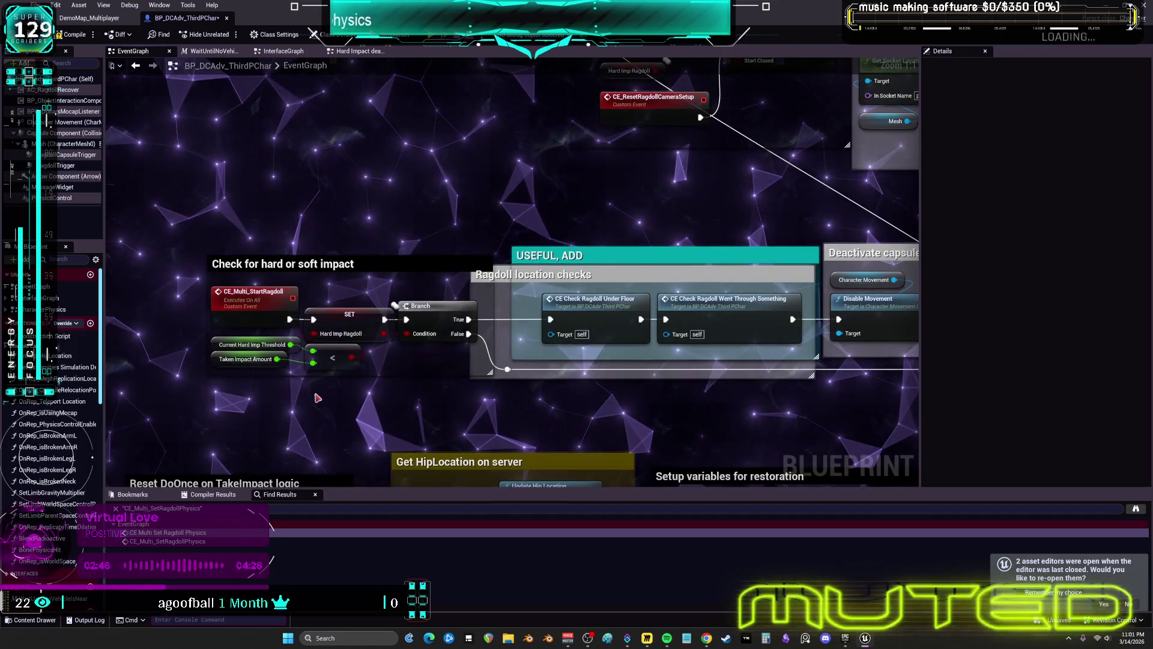
left_click_drag(648, 377, 609, 380)
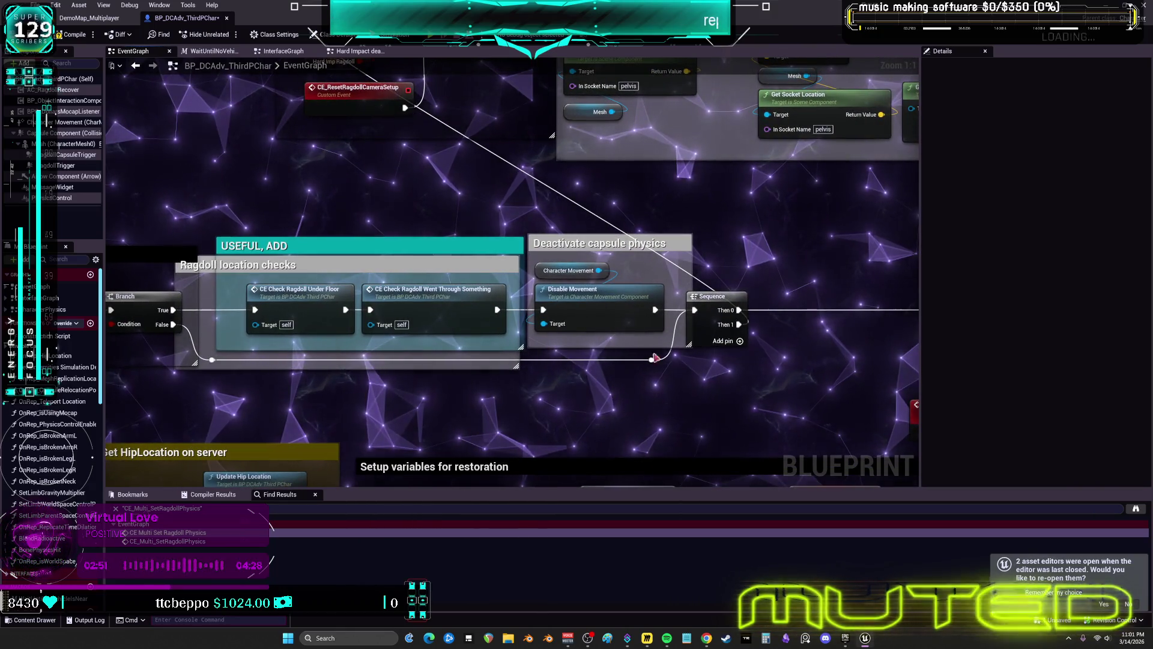
left_click_drag(734, 269, 453, 260)
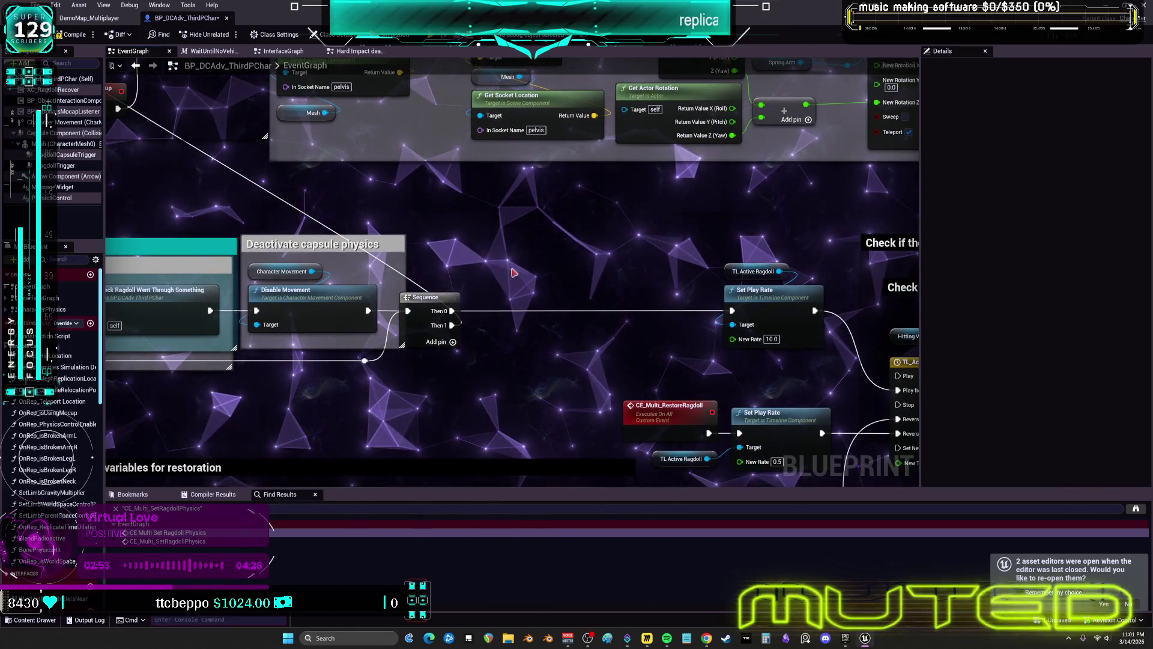
left_click_drag(616, 269, 467, 250)
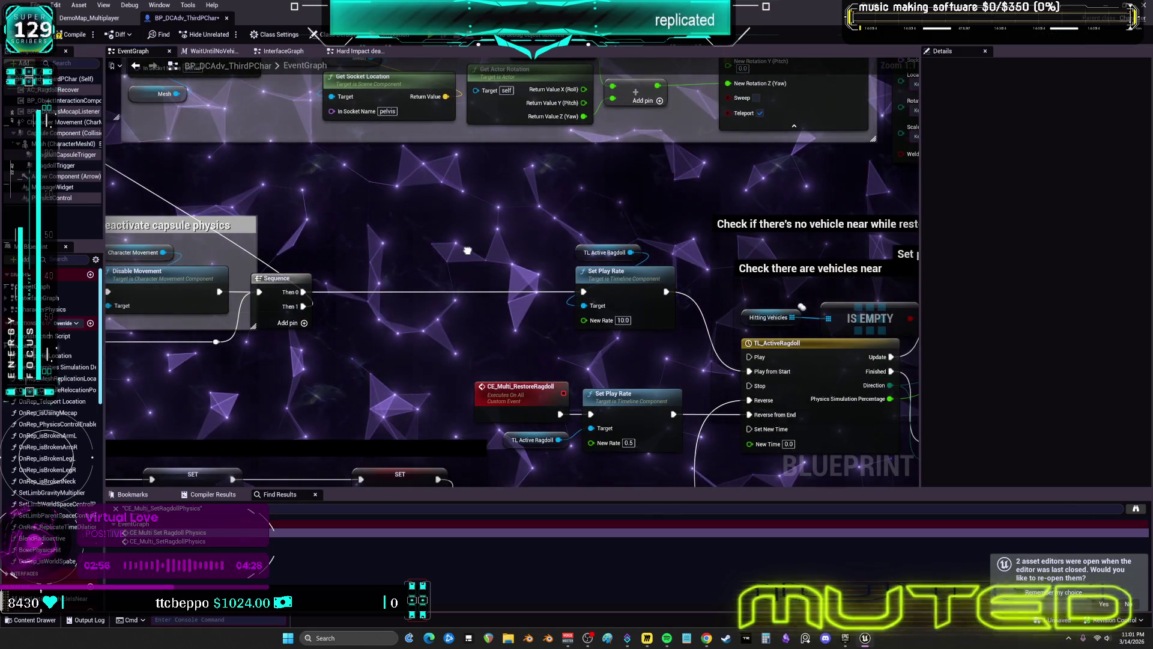
mouse_move(467, 250)
left_mouse_down()
mouse_move(250, 436)
mouse_move(0, 445)
mouse_move(253, 220)
left_mouse_up()
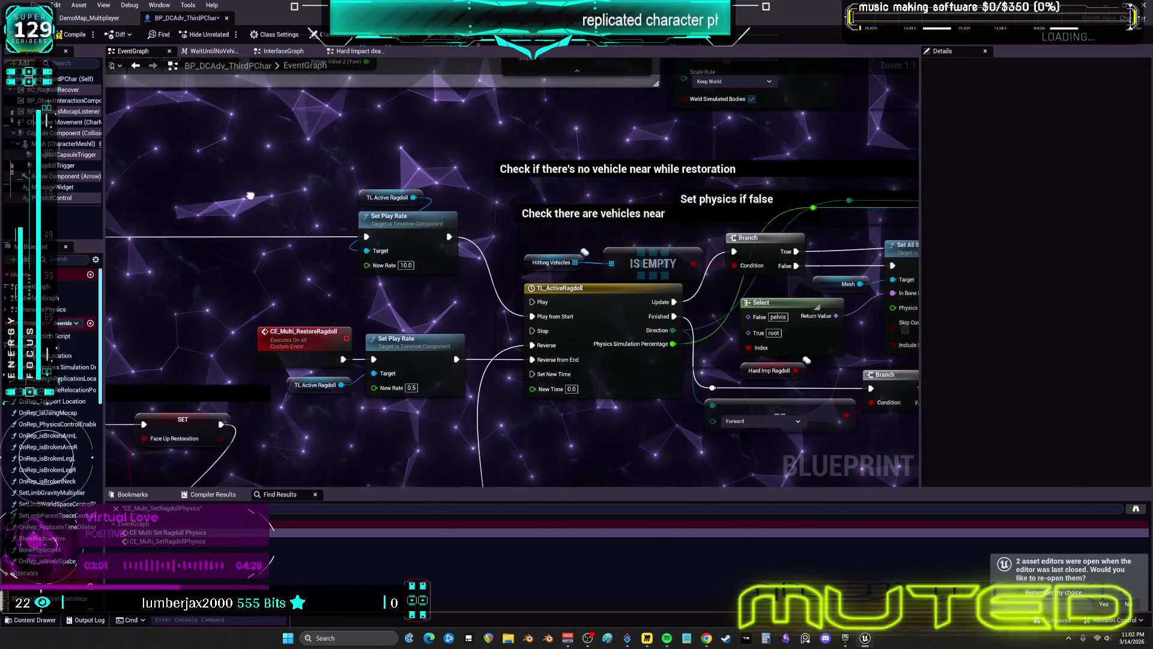
Step: Continue through the physics blend weight section to the Delay and Branch restore ragdoll nodes
left_click_drag(706, 347, 578, 358)
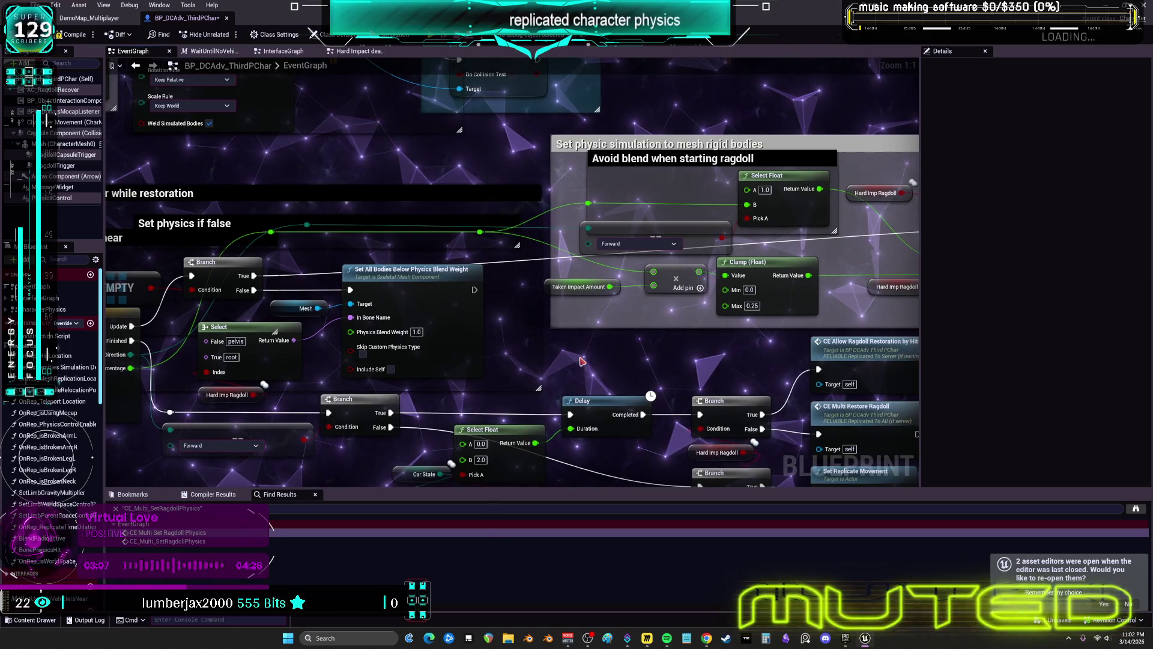
left_click_drag(656, 355, 605, 356)
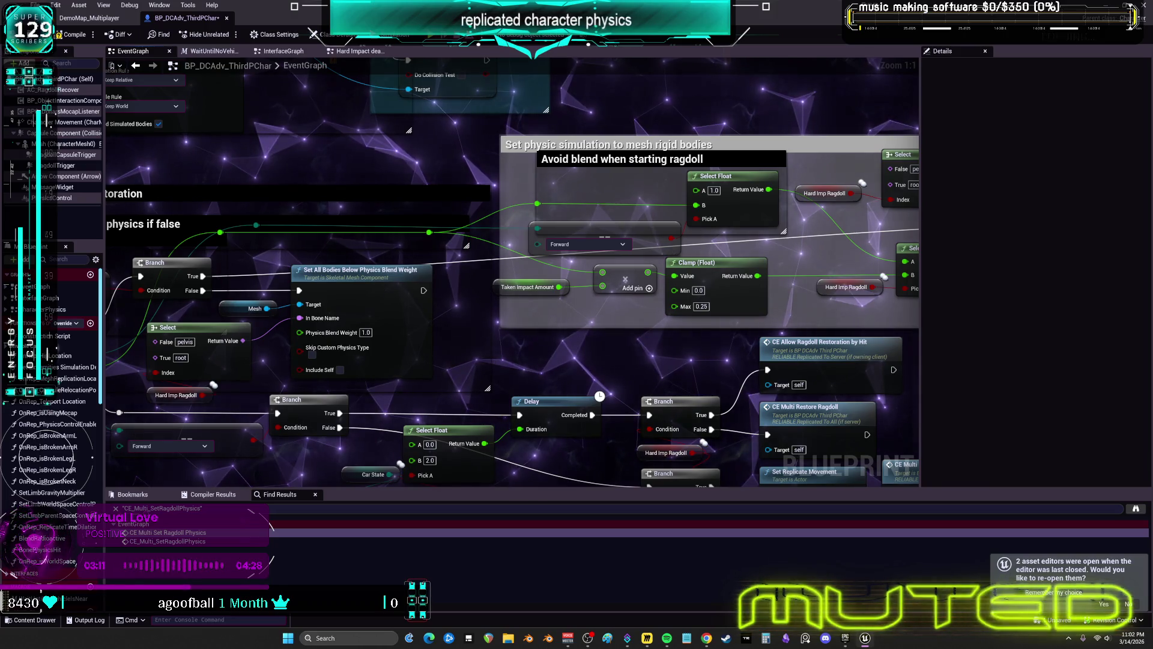
left_click_drag(705, 353, 83, 375)
mouse_move(156, 397)
left_mouse_down()
mouse_move(186, 368)
mouse_move(451, 276)
left_mouse_up()
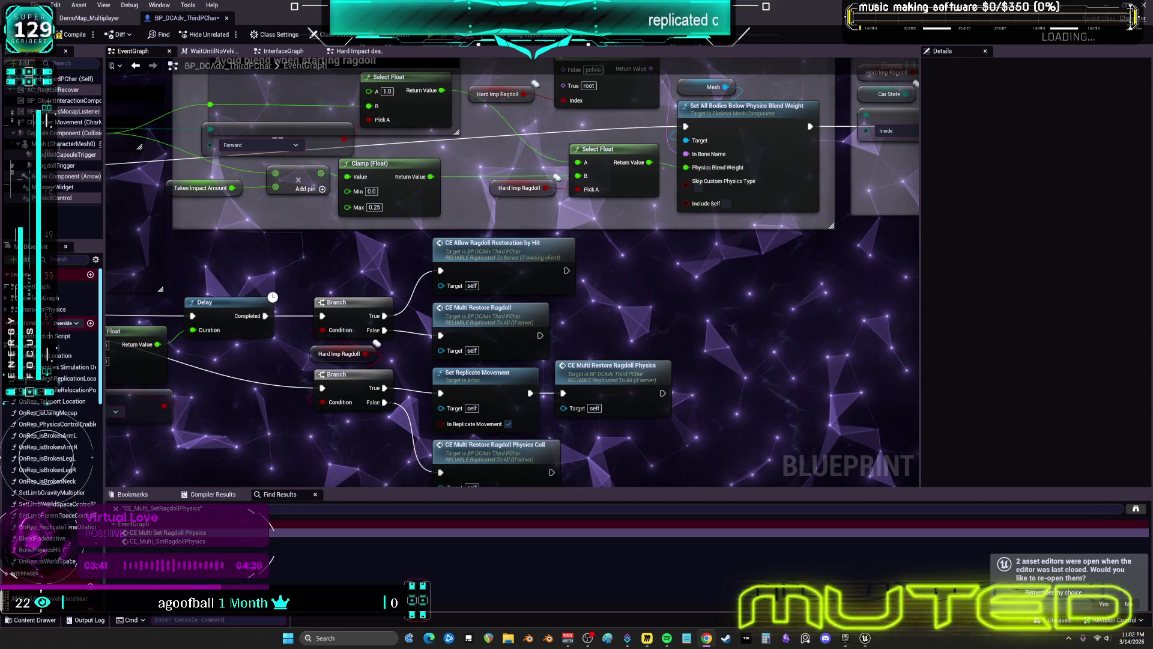
scroll(708, 375, "down", 4)
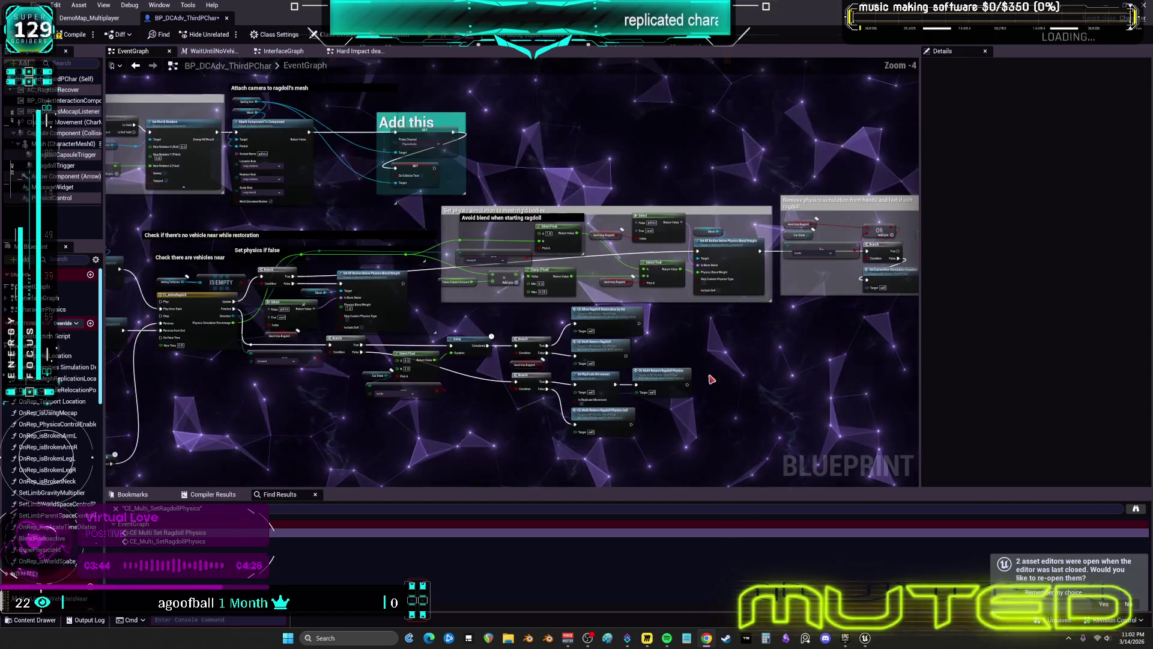
Step: Pan across the EventGraph overview past the collision and restoration groups, zooming out and back in
left_click_drag(516, 359, 539, 269)
mouse_move(180, 336)
left_mouse_down()
mouse_move(450, 322)
mouse_move(724, 261)
mouse_move(883, 282)
left_mouse_up()
mouse_move(888, 420)
left_mouse_down()
mouse_move(799, 277)
mouse_move(752, 282)
left_mouse_up()
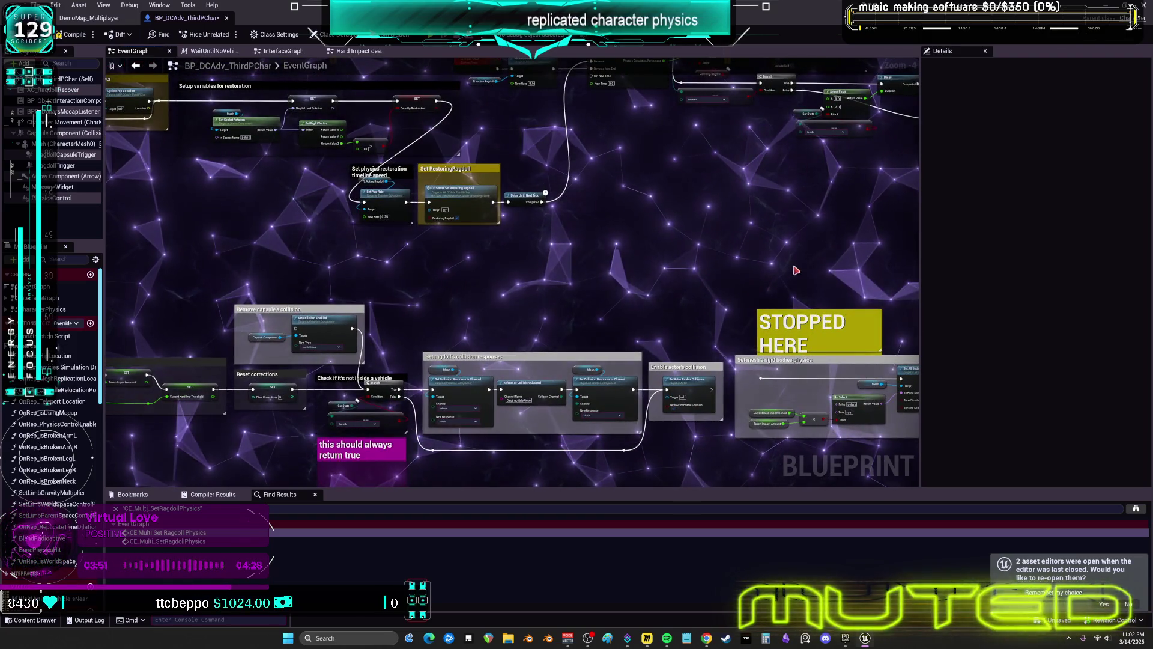
left_click_drag(774, 265, 774, 330)
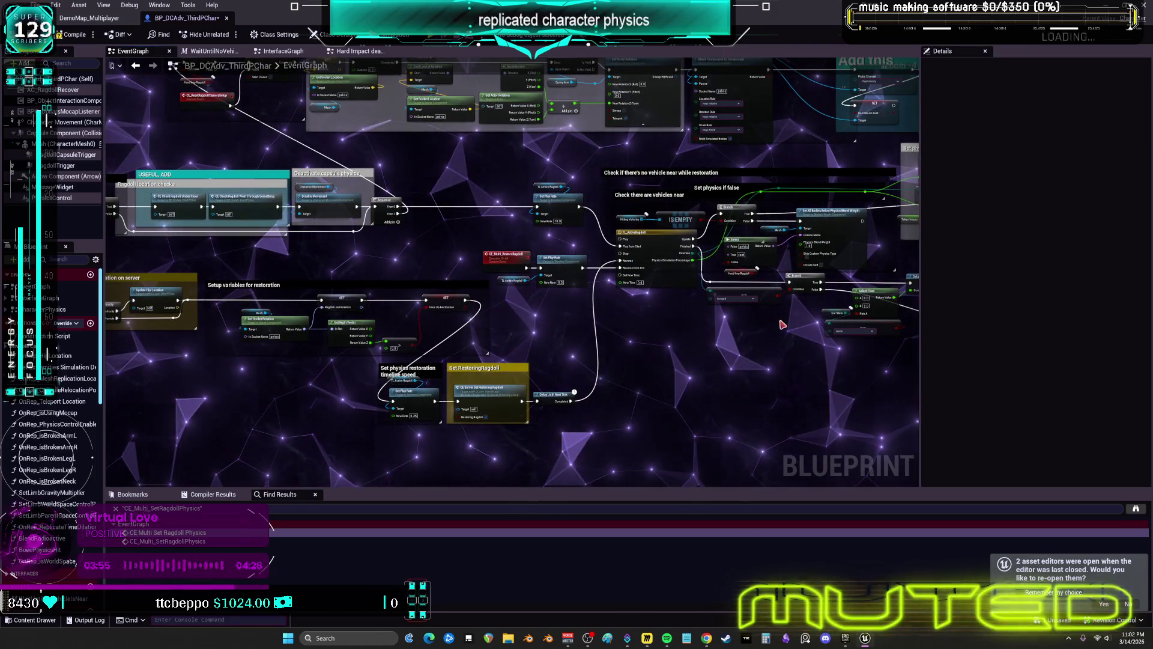
scroll(524, 252, "down", 10)
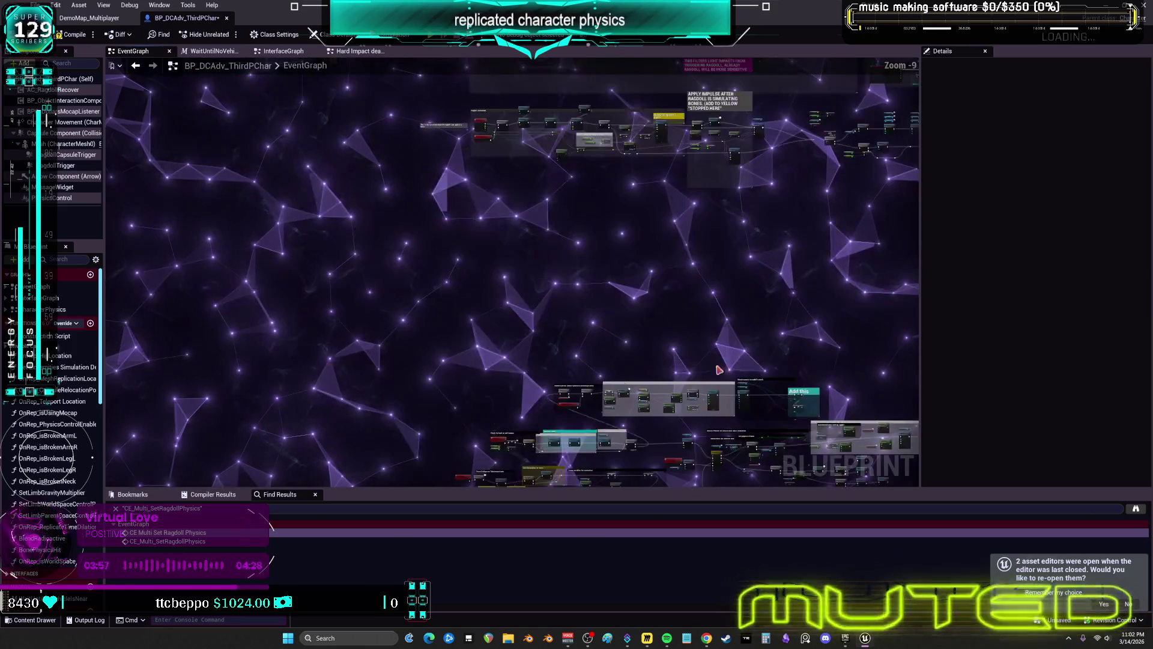
scroll(555, 290, "up", 7)
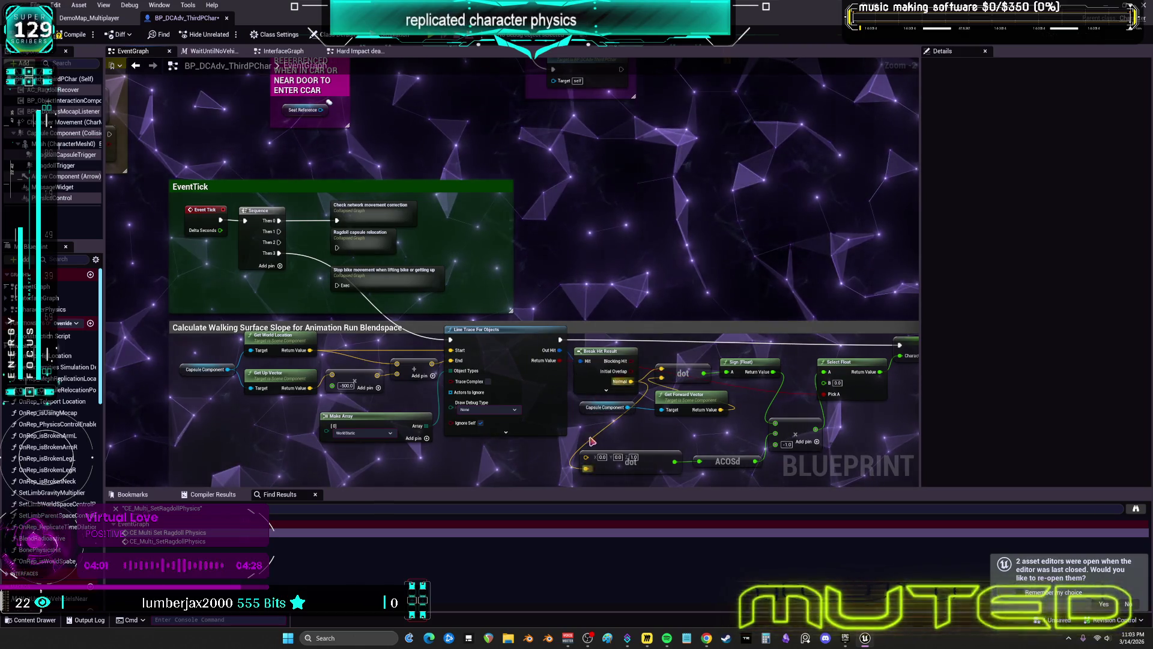
scroll(591, 442, "down", 5)
scroll(507, 205, "up", 4)
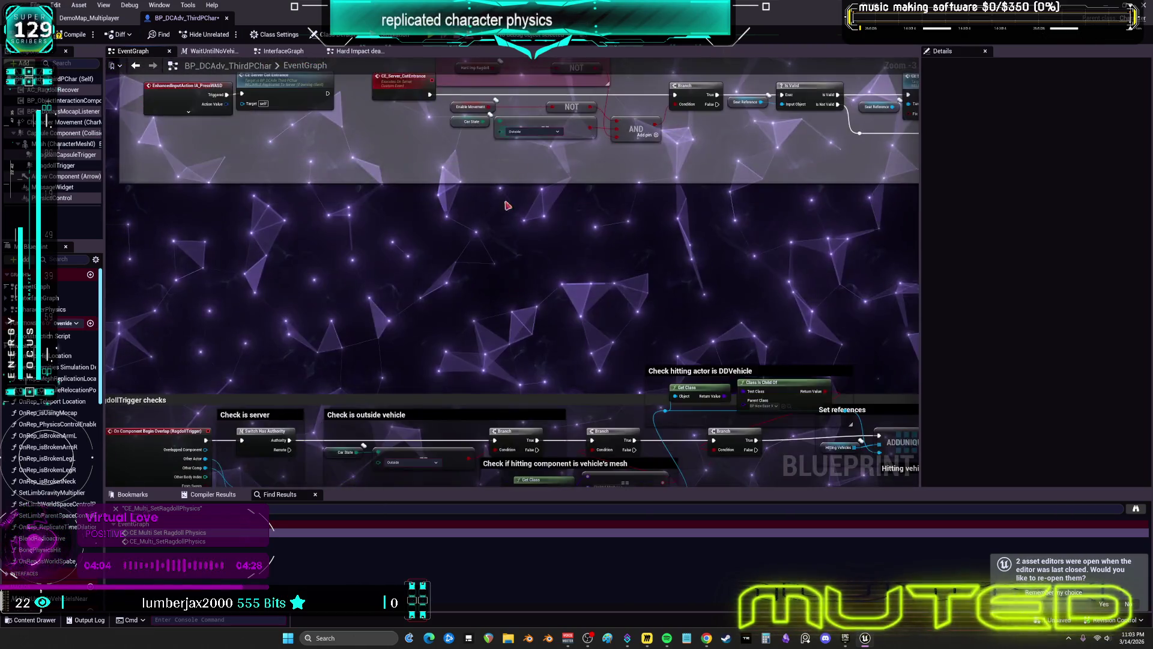
scroll(508, 206, "up", 4)
Step: Centre the view on Check hitting actor, the velocity threshold and RAGDOLL START nodes
mouse_move(780, 300)
left_mouse_down()
mouse_move(613, 285)
mouse_move(478, 229)
left_mouse_up()
mouse_move(690, 288)
left_mouse_down()
mouse_move(497, 250)
mouse_move(537, 237)
left_mouse_up()
left_click_drag(802, 217, 581, 238)
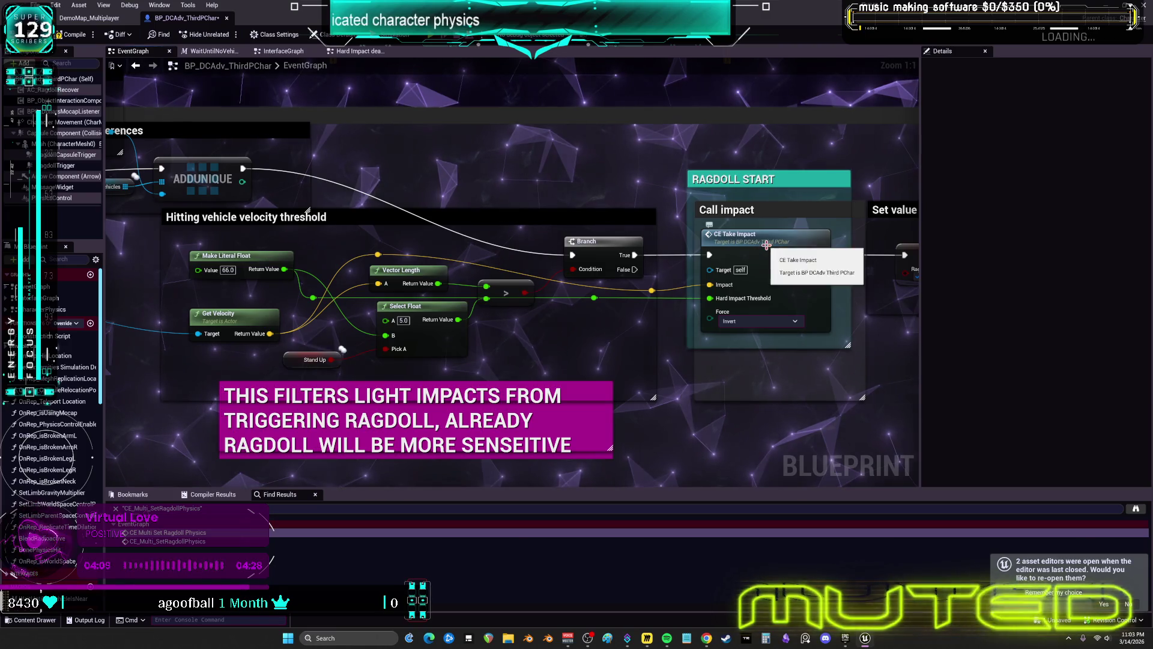
Step: Jump into the CE_TakeImpact event and follow its chain to the Ragdoll Physics call
double_click(767, 244)
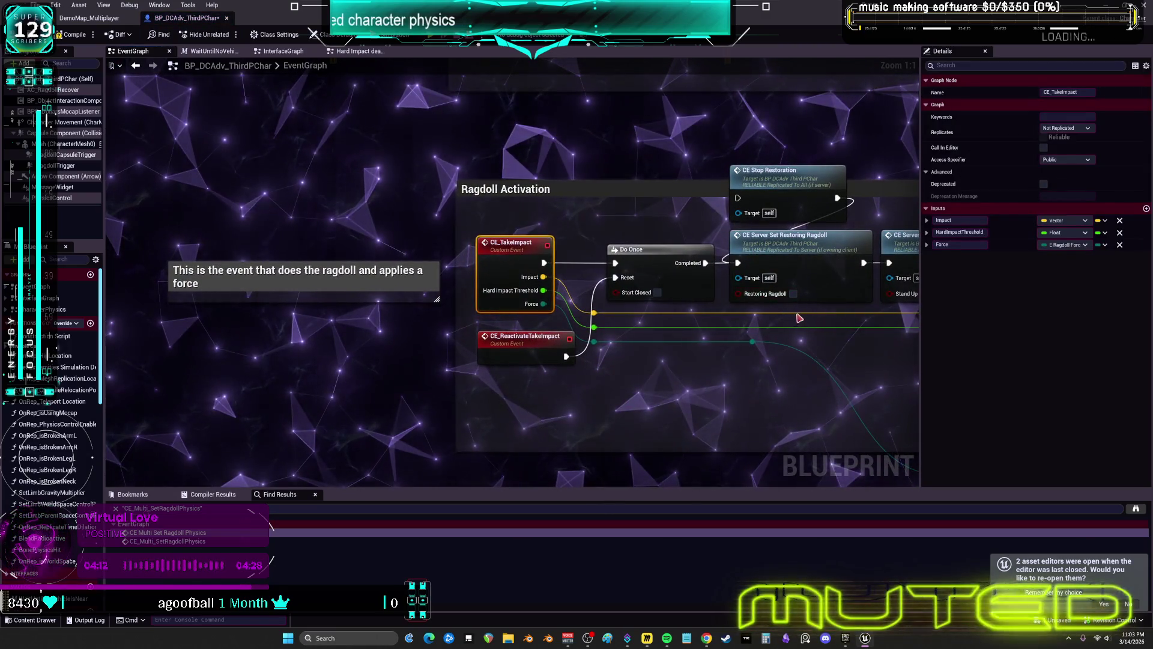
left_click_drag(799, 317, 697, 321)
left_click_drag(840, 319, 474, 322)
left_click_drag(670, 313, 628, 313)
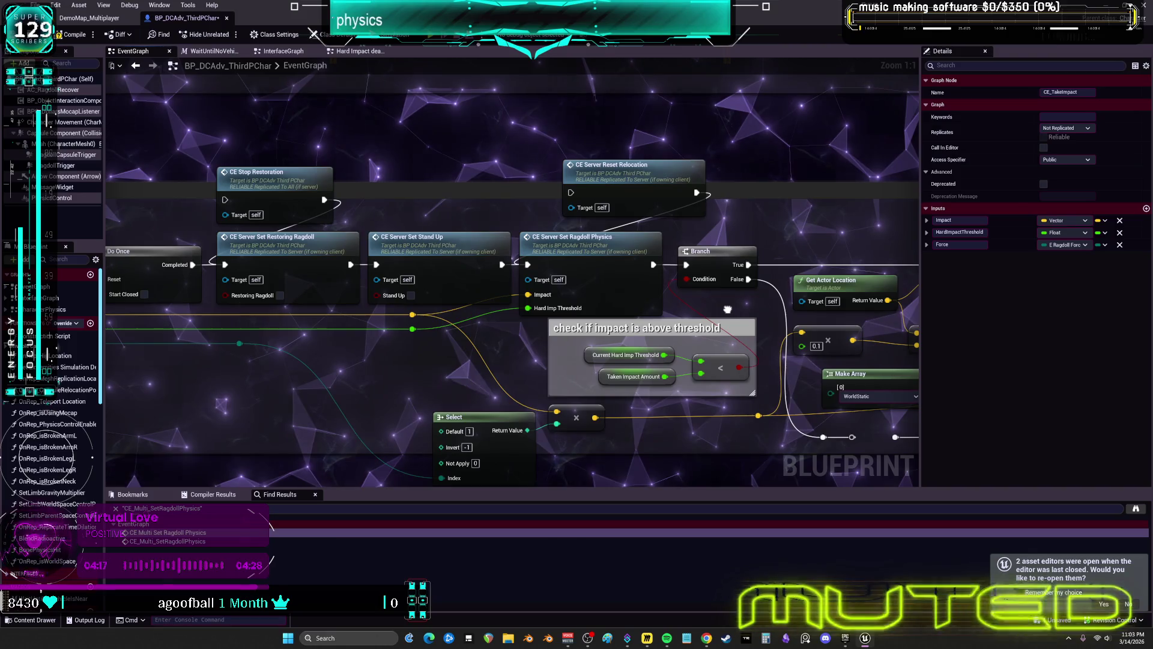
left_click_drag(728, 302, 734, 263)
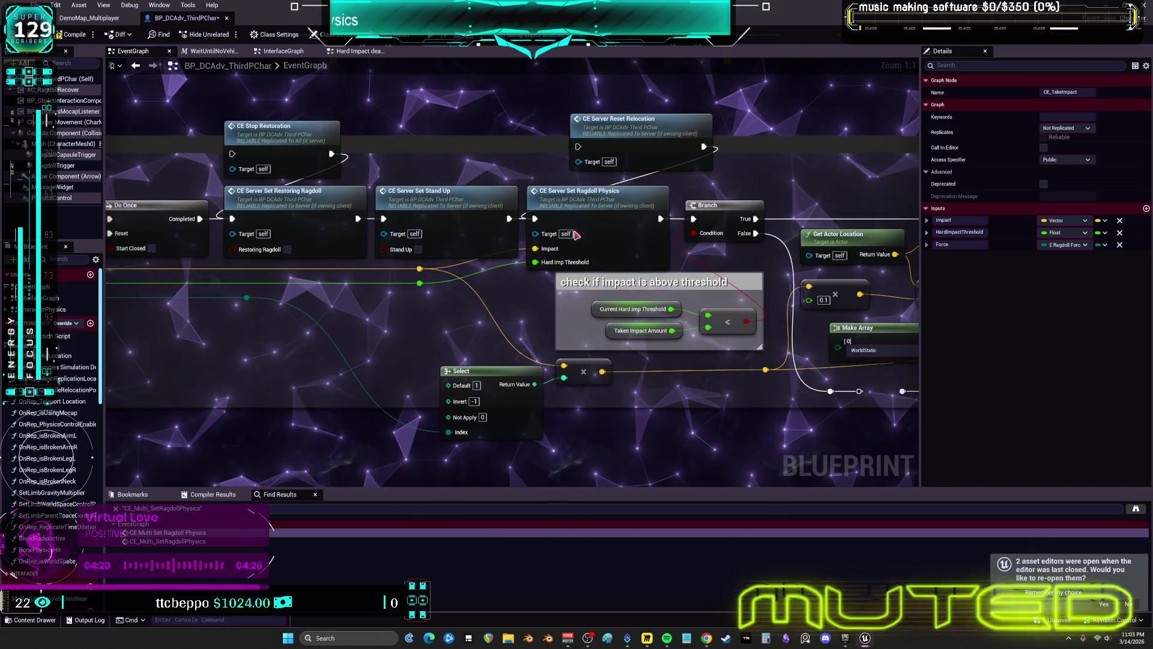
Step: Inspect CE_Server_SetRagdollPhysics through its capsule collision removal and Enable collision nodes, then deselect
double_click(597, 210)
left_click_drag(641, 207, 417, 212)
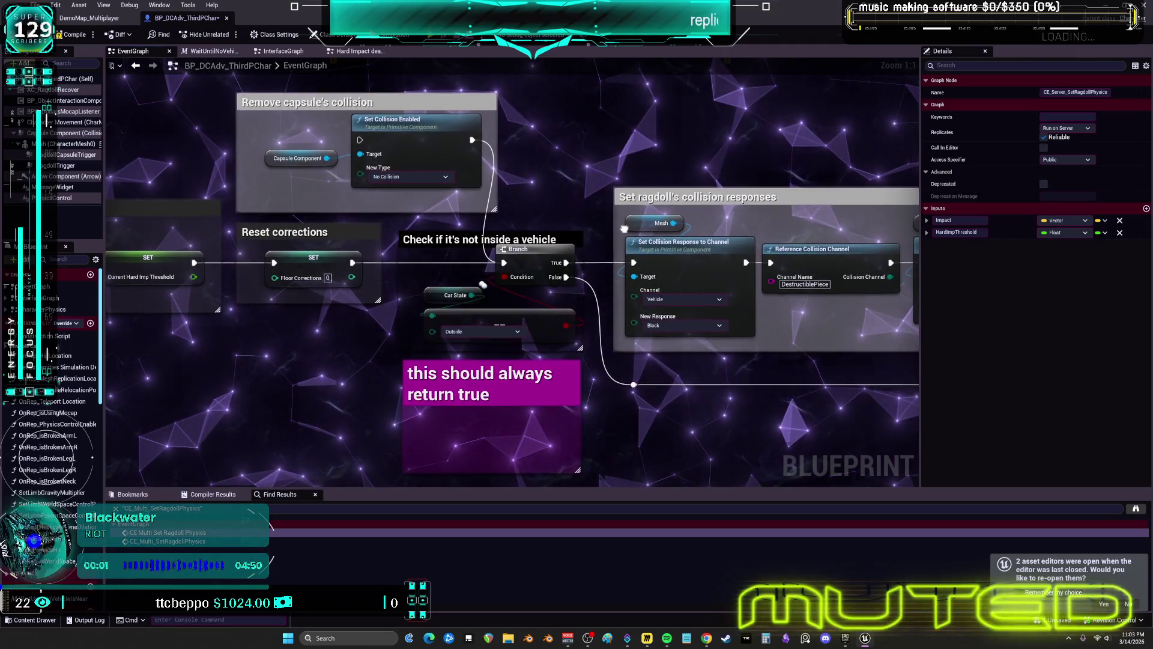
left_click_drag(623, 228, 331, 257)
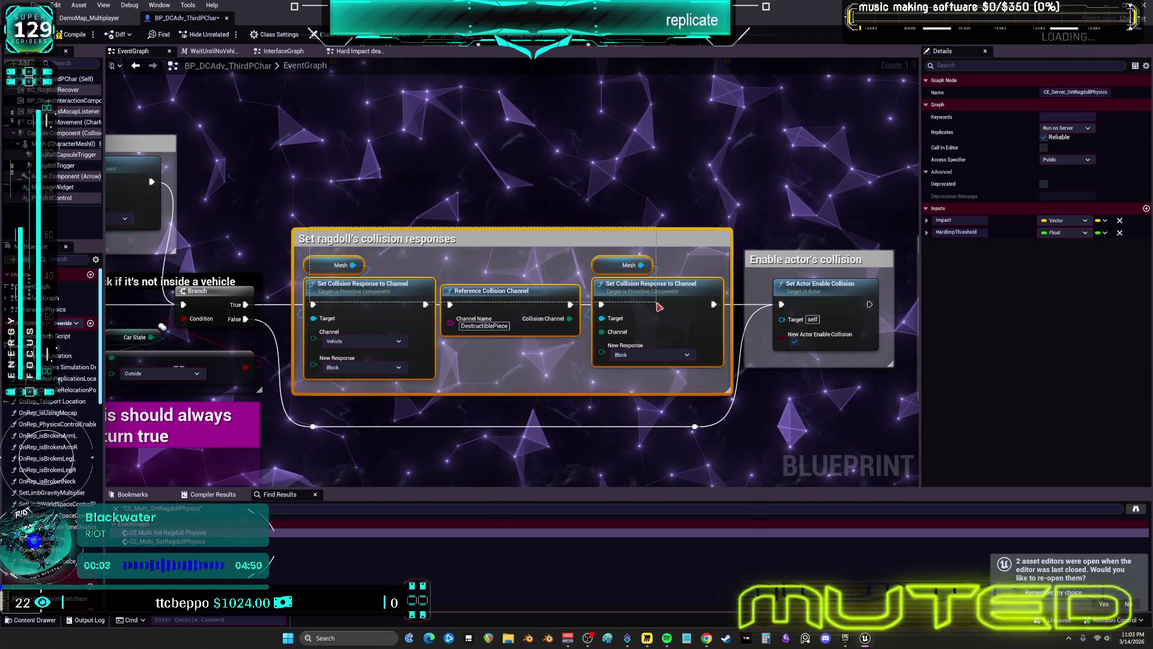
left_click(735, 212)
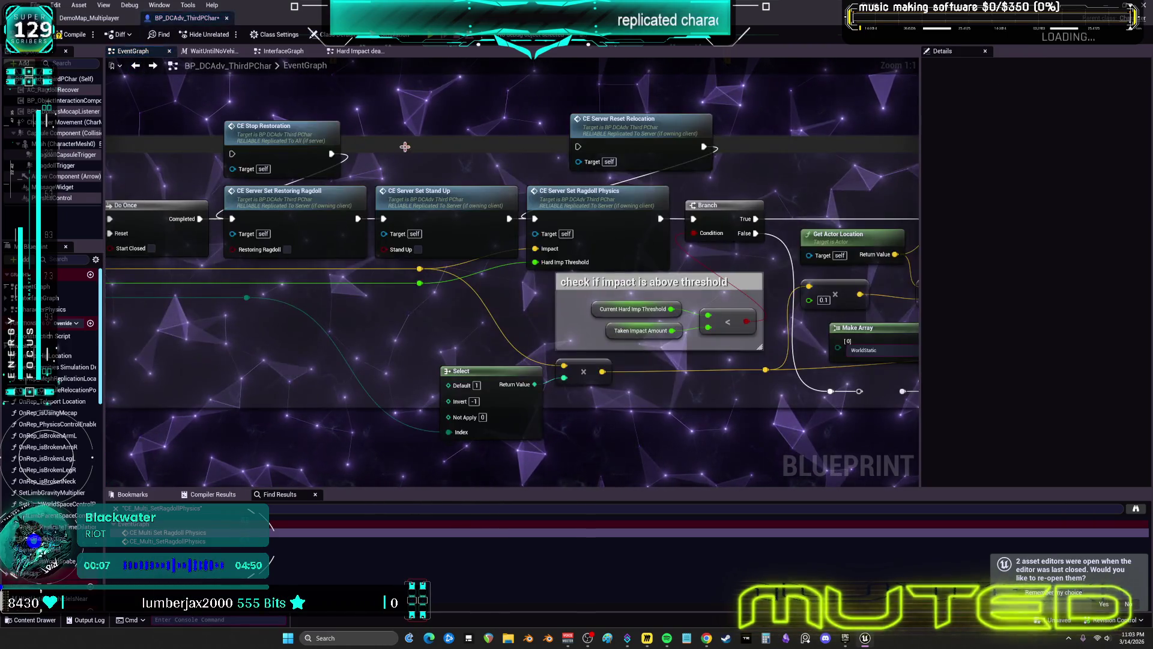
Step: Scan the wall line trace and Add Impulse nodes, then zoom out over the ragdoll section
left_click_drag(643, 206, 472, 199)
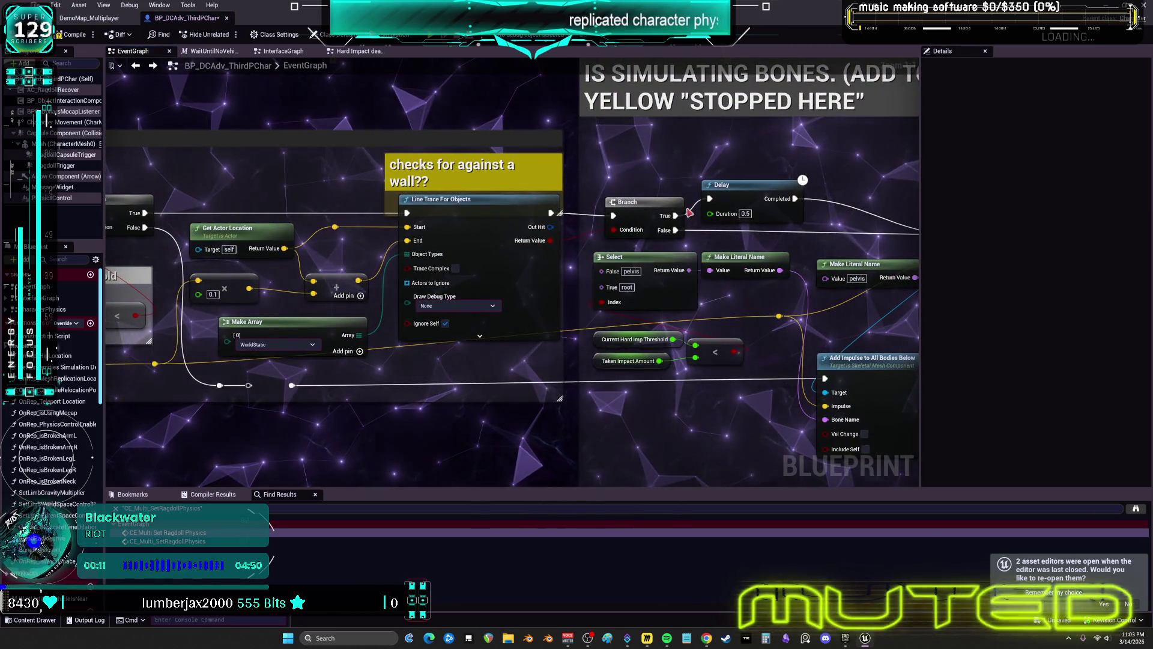
left_click_drag(689, 211, 373, 196)
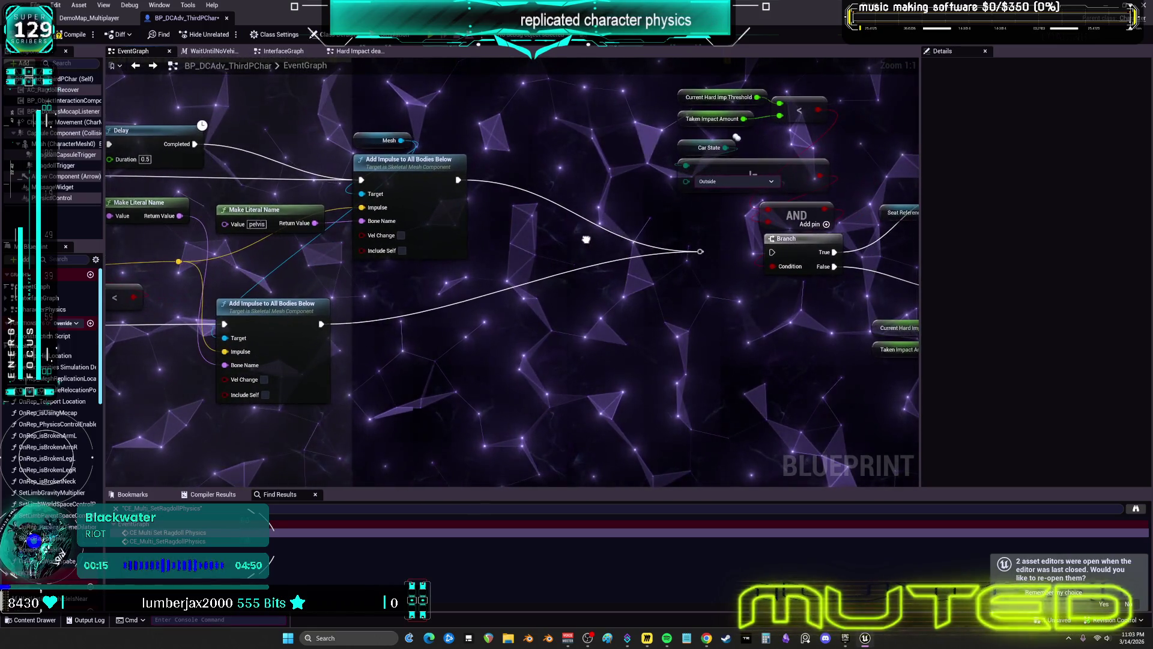
scroll(585, 239, "down", 5)
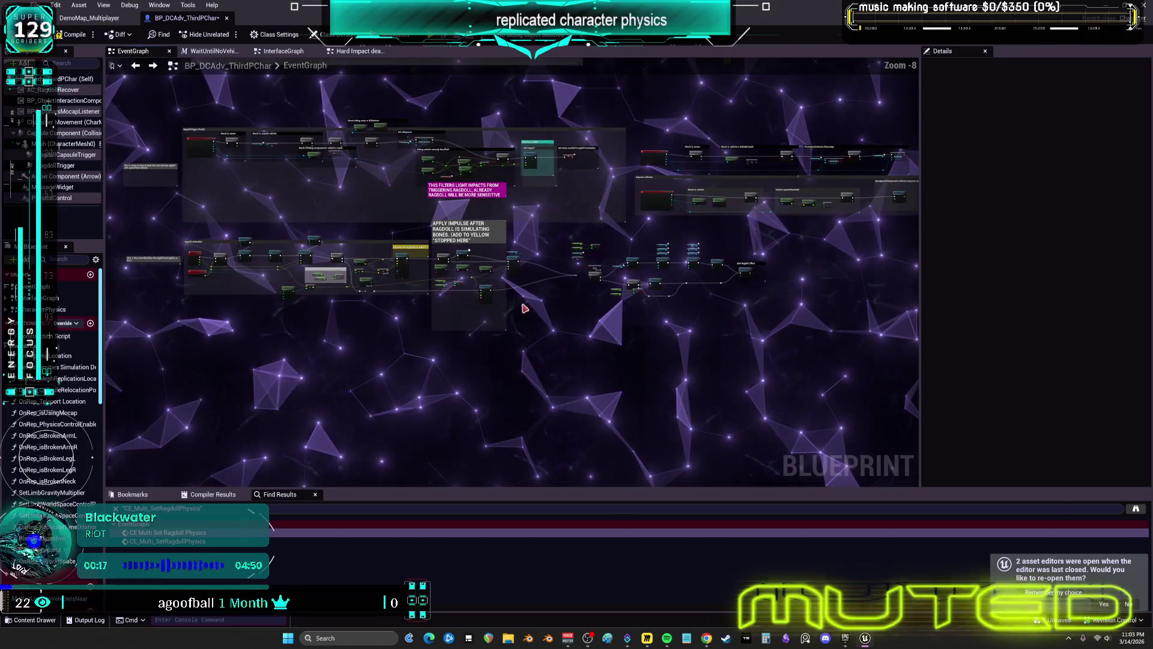
left_click_drag(682, 265, 489, 272)
scroll(512, 273, "down", 4)
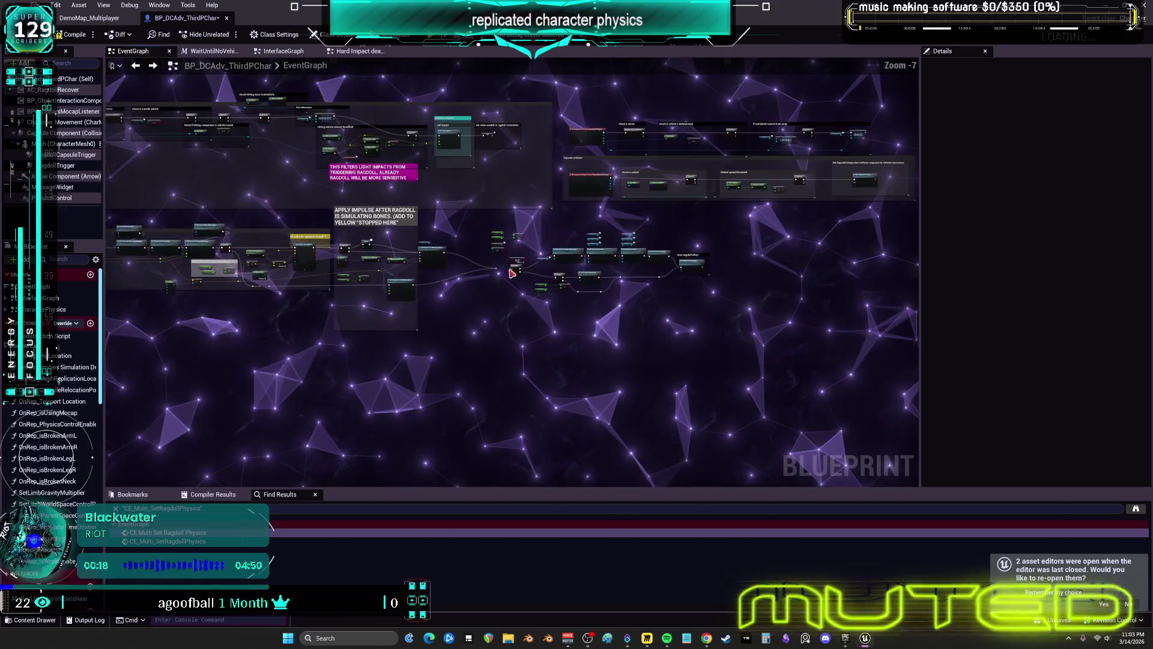
left_click_drag(373, 413, 448, 286)
scroll(447, 286, "up", 3)
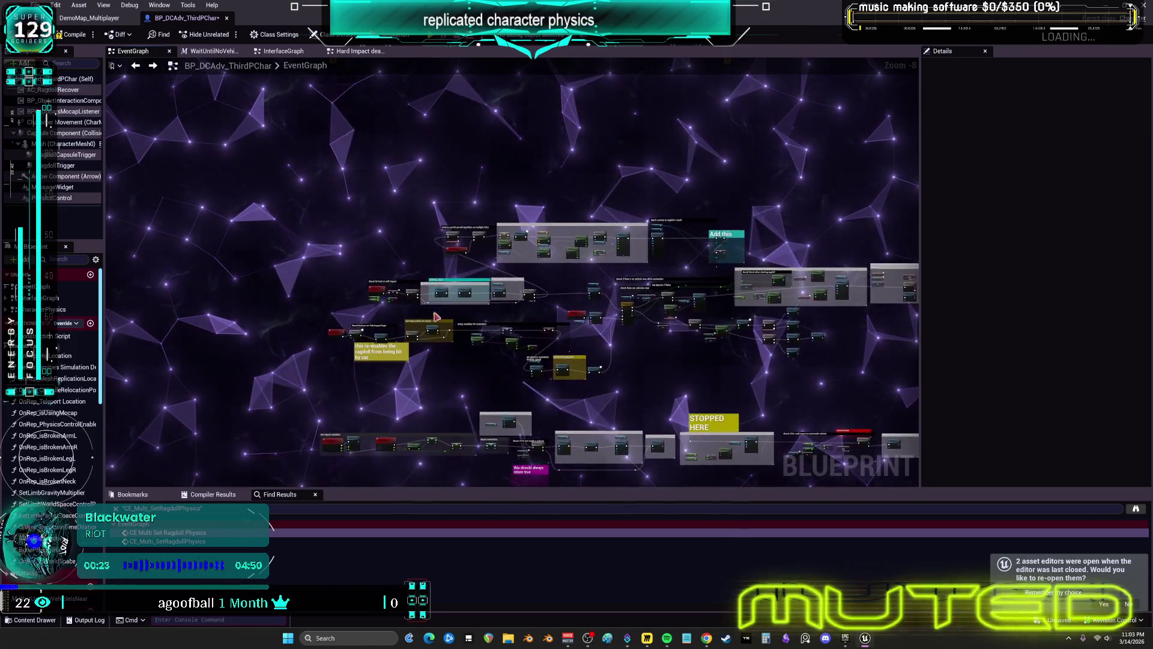
scroll(497, 266, "up", 8)
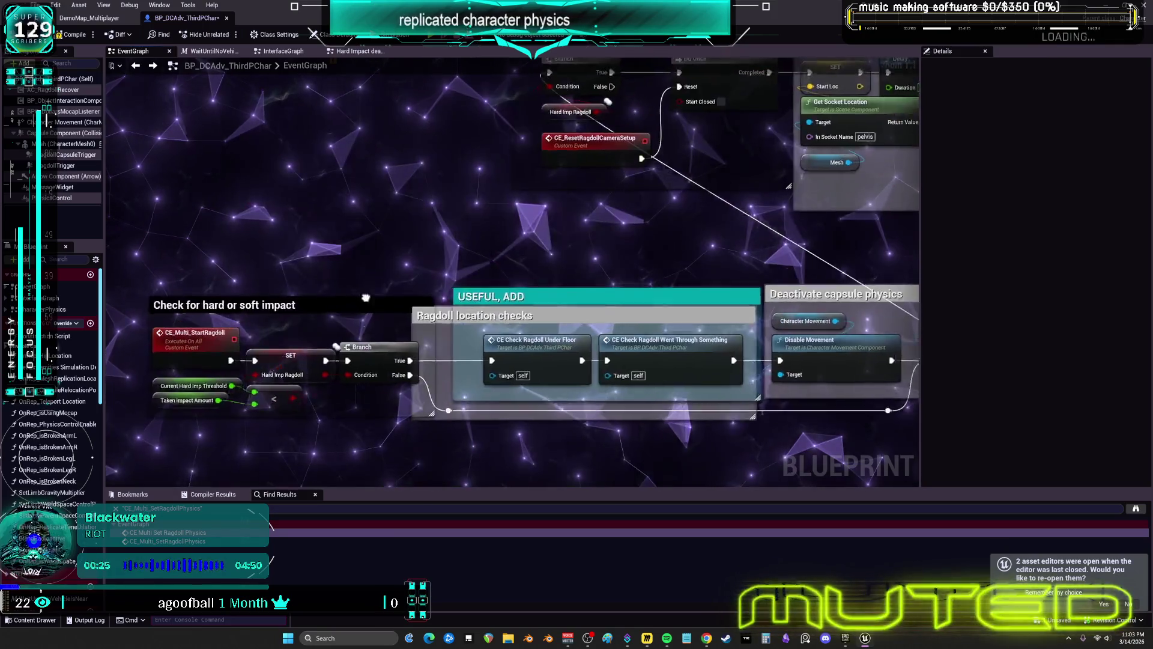
left_click_drag(486, 288, 542, 294)
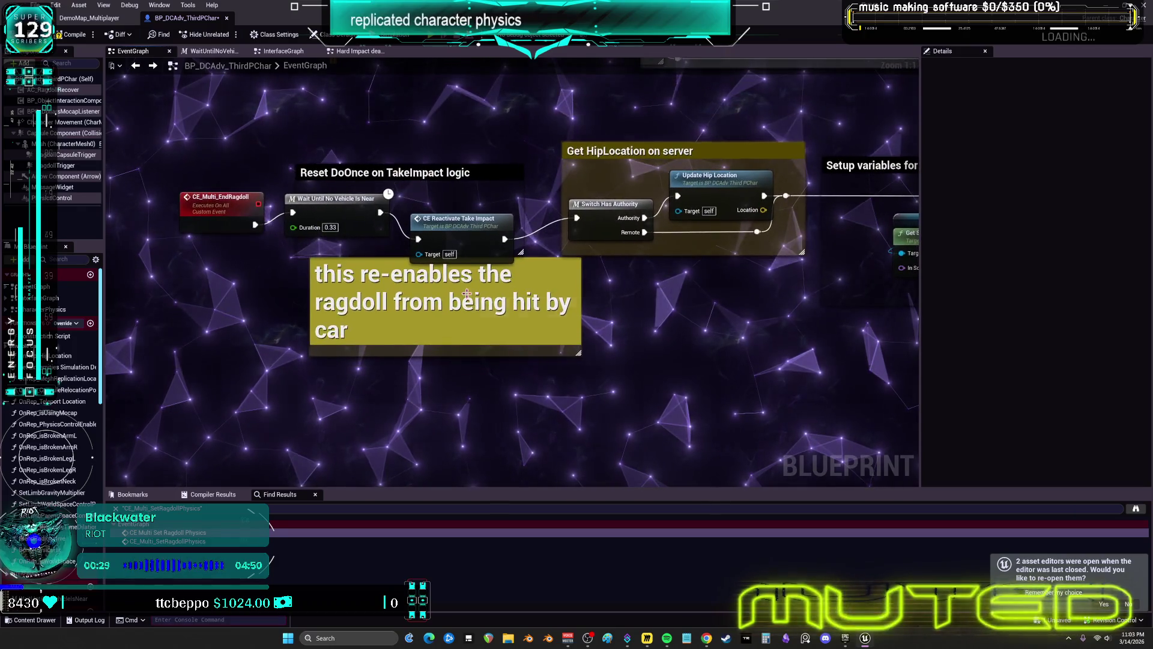
scroll(482, 268, "down", 1)
left_click_drag(488, 269, 509, 291)
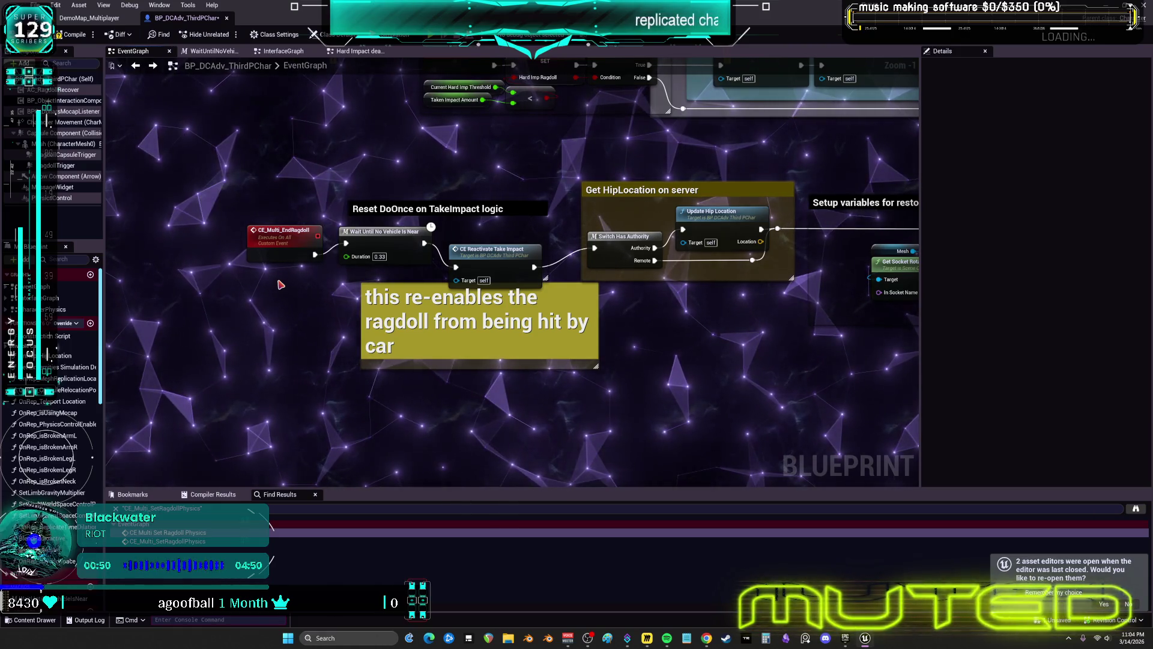
left_click_drag(529, 358, 385, 356)
mouse_move(575, 221)
left_mouse_down()
mouse_move(901, 179)
mouse_move(838, 429)
mouse_move(506, 238)
left_mouse_up()
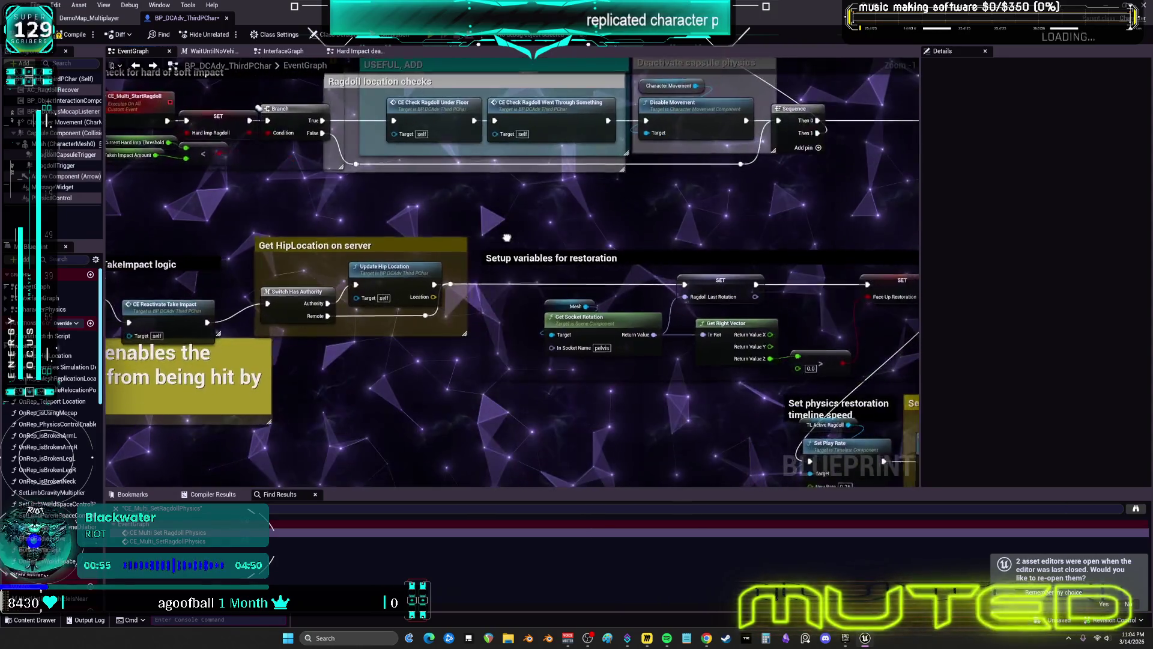
left_click_drag(397, 300, 666, 492)
mouse_move(638, 177)
left_mouse_down()
mouse_move(642, 257)
mouse_move(597, 237)
mouse_move(476, 281)
left_mouse_up()
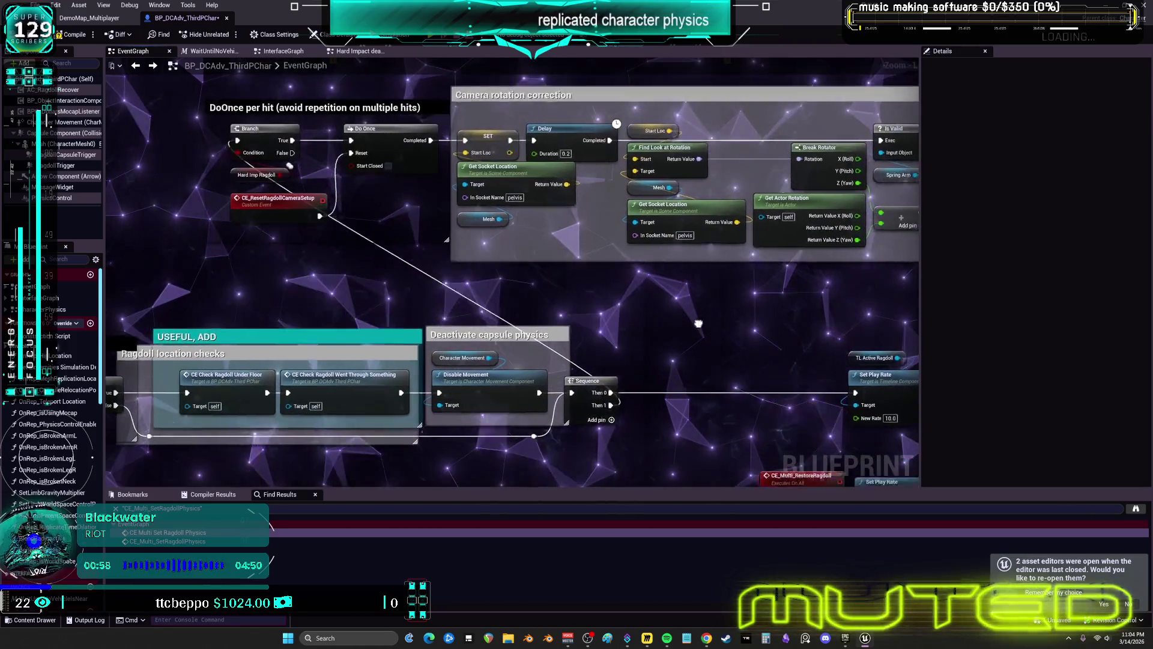
mouse_move(259, 374)
left_mouse_down()
mouse_move(282, 372)
mouse_move(181, 385)
mouse_move(397, 150)
mouse_move(496, 368)
mouse_move(576, 376)
mouse_move(528, 377)
left_mouse_up()
scroll(429, 337, "down", 4)
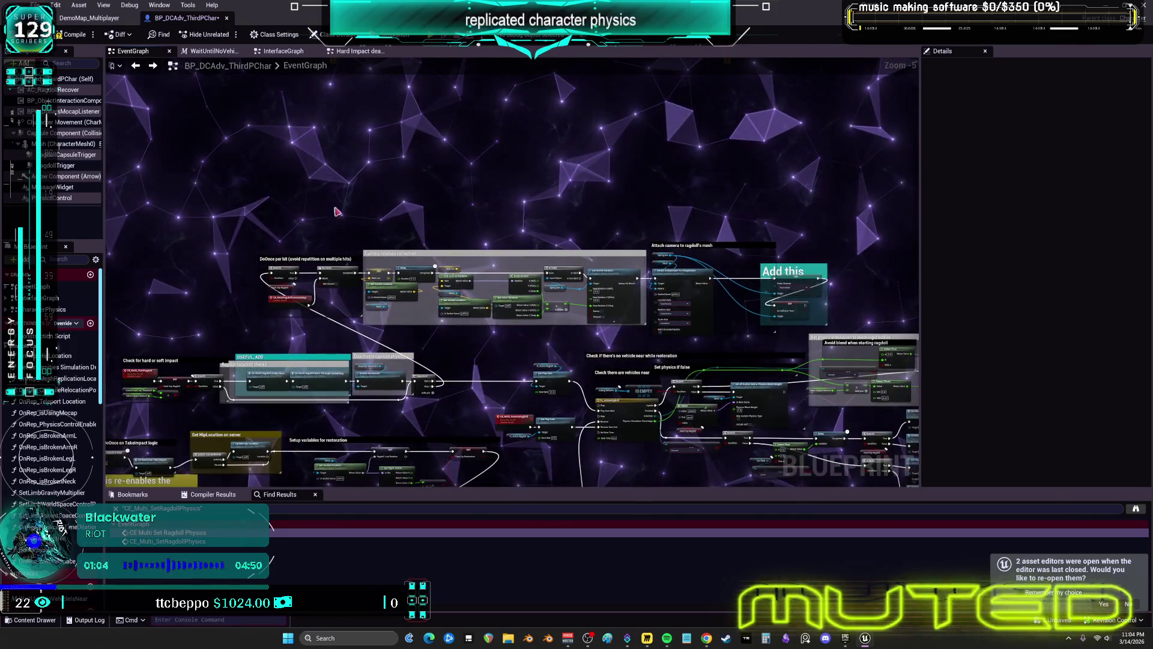
Step: Select the DoOnce-to-Add-this camera groups, nudge them upward, and wrap them in a comment
left_click_drag(360, 285, 794, 346)
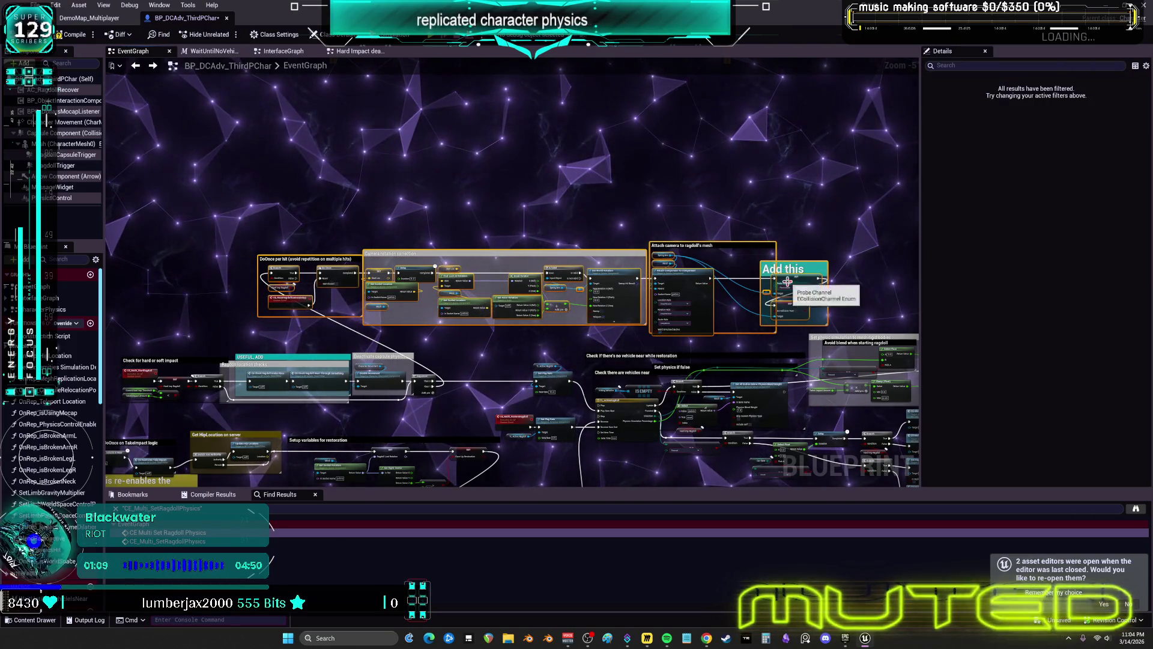
left_click_drag(772, 240, 769, 217)
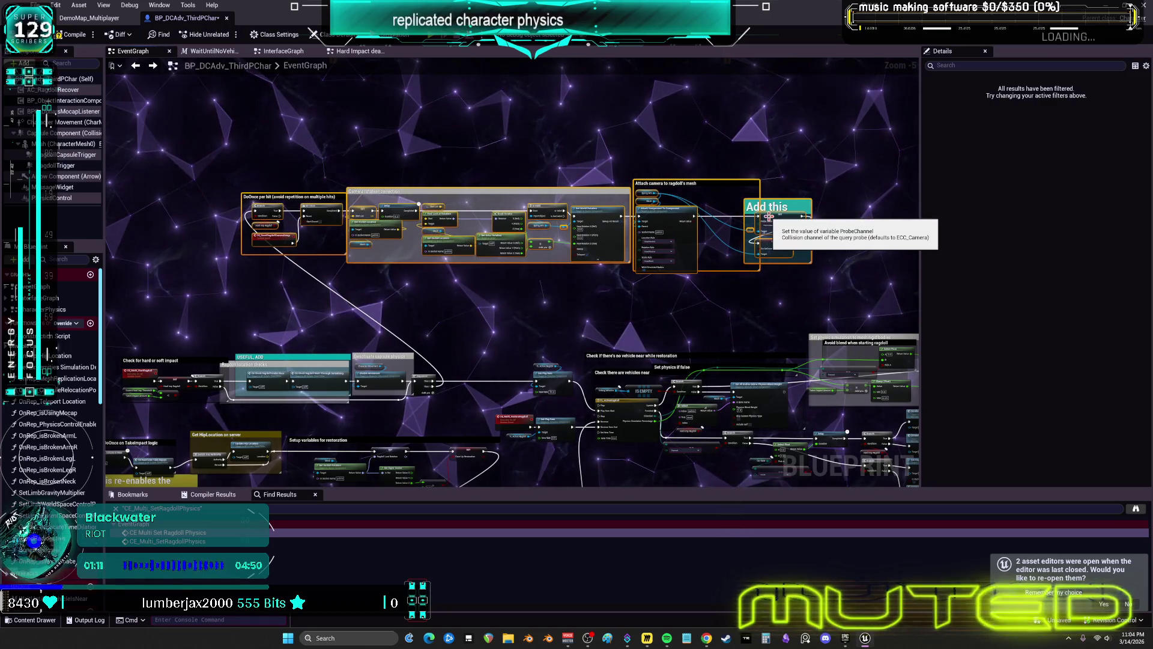
key("c")
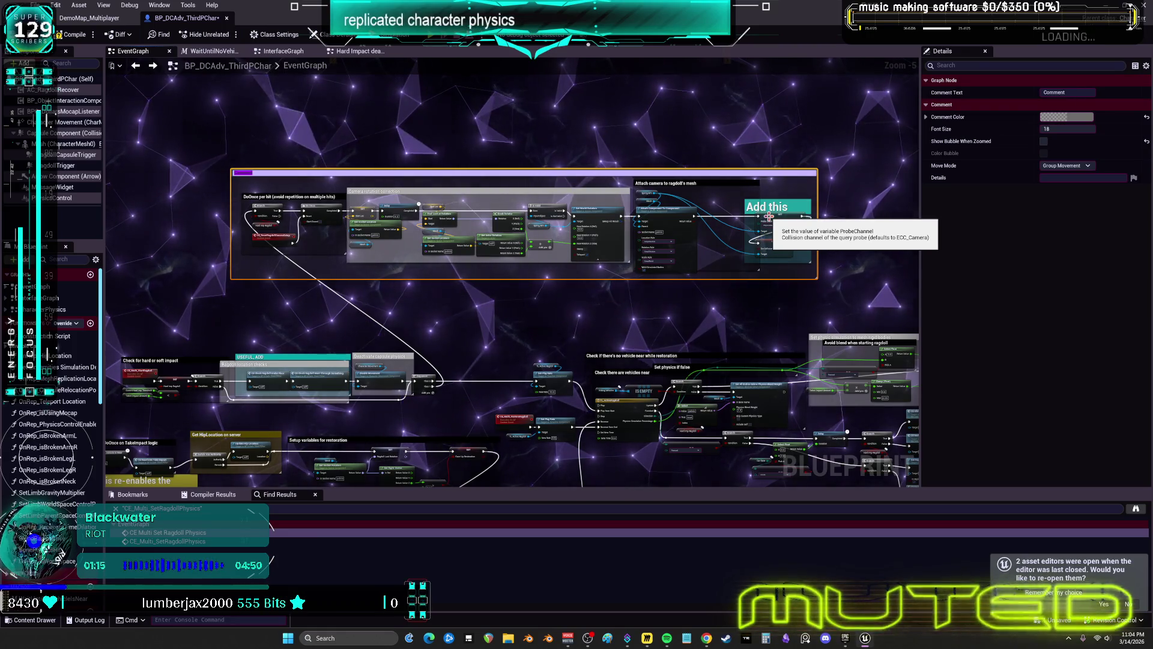
Step: Title the comment 'spring arm relocate and probe settings change' and give it font size 45
type("spring ar")
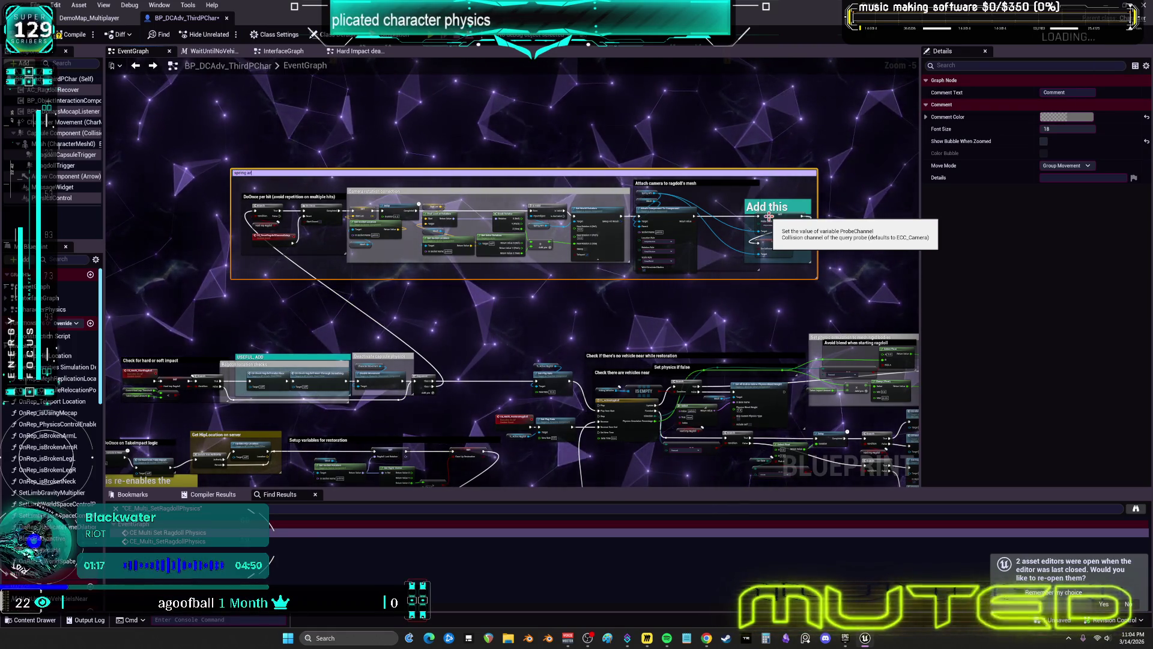
type("m")
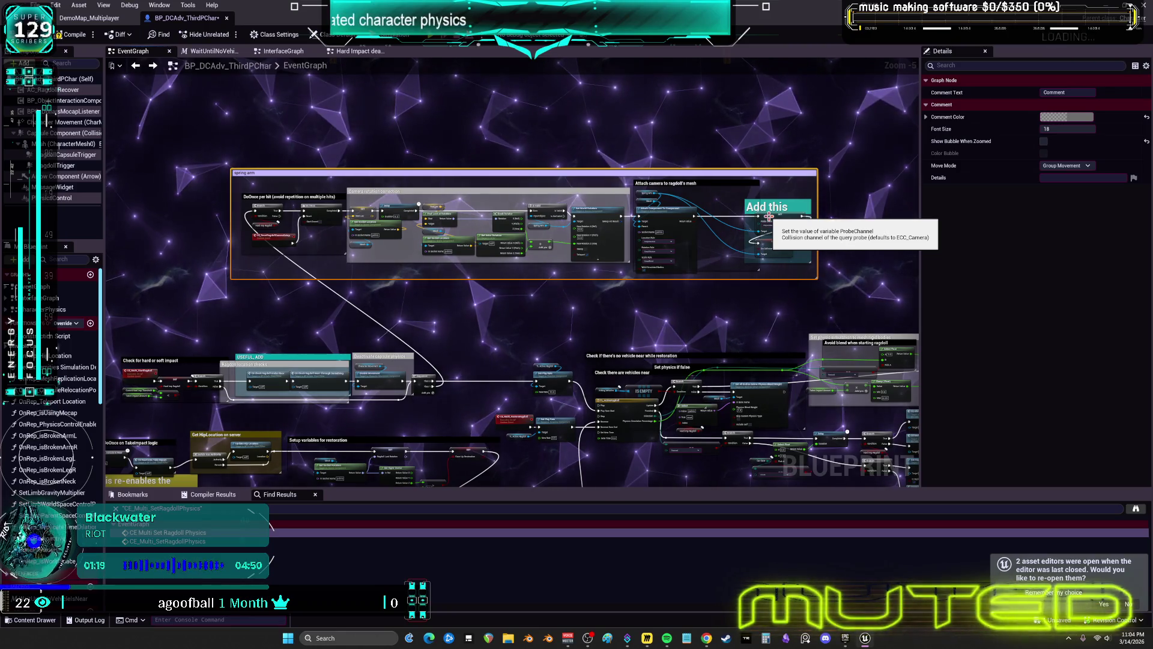
type(" relocate an")
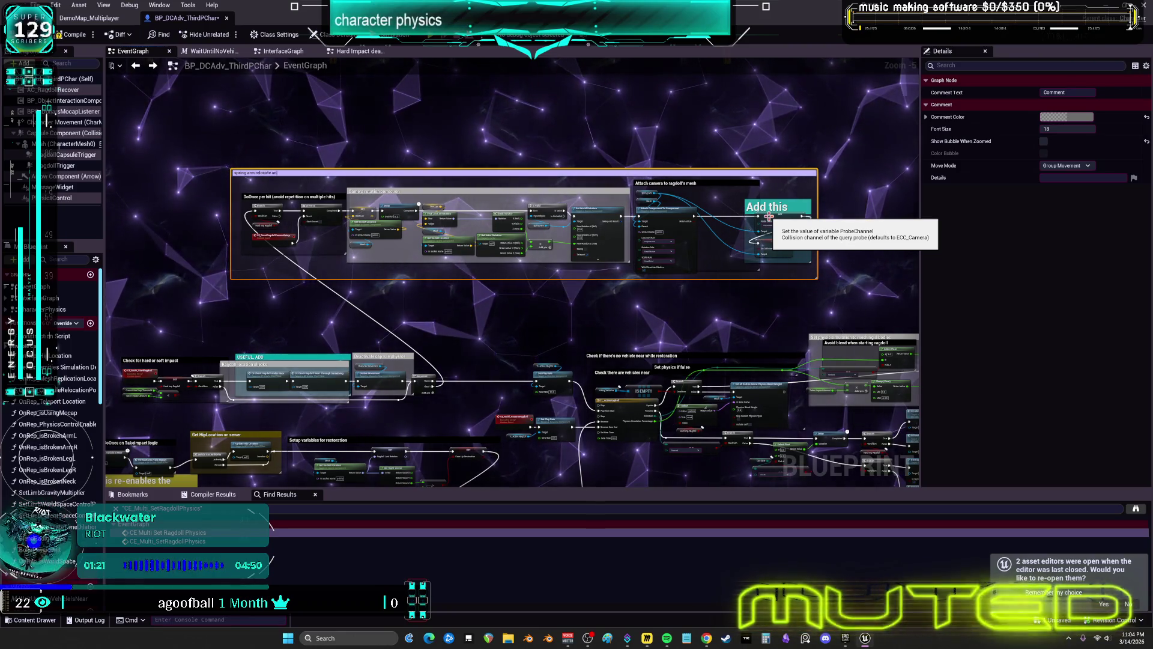
type("d probe se")
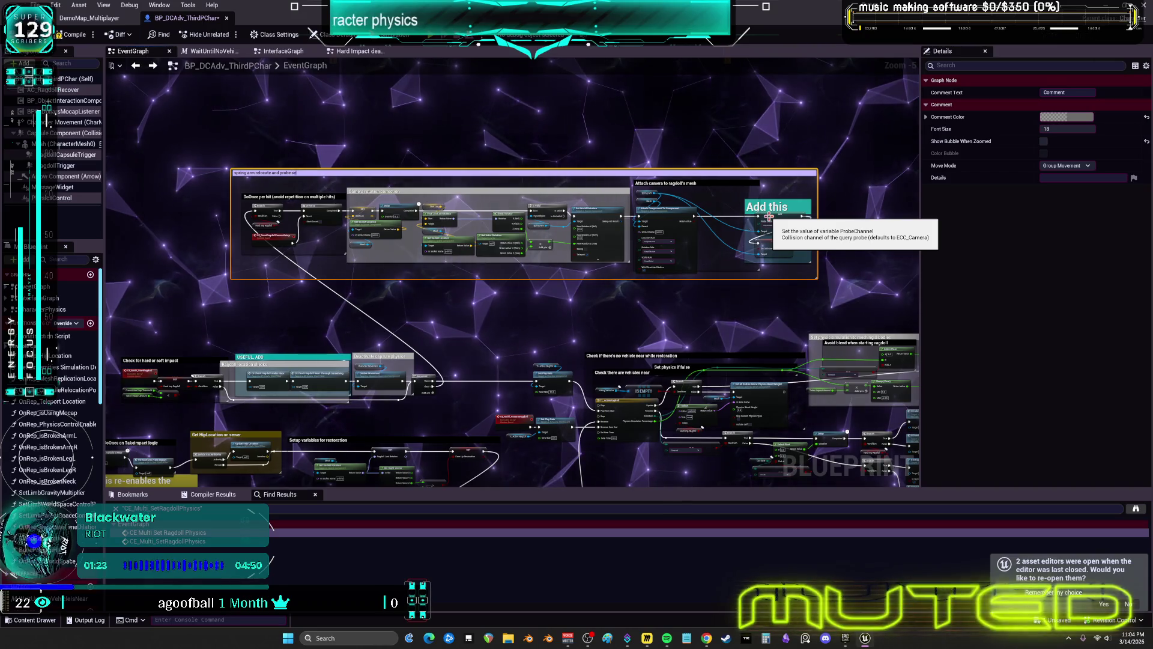
type("ttings change")
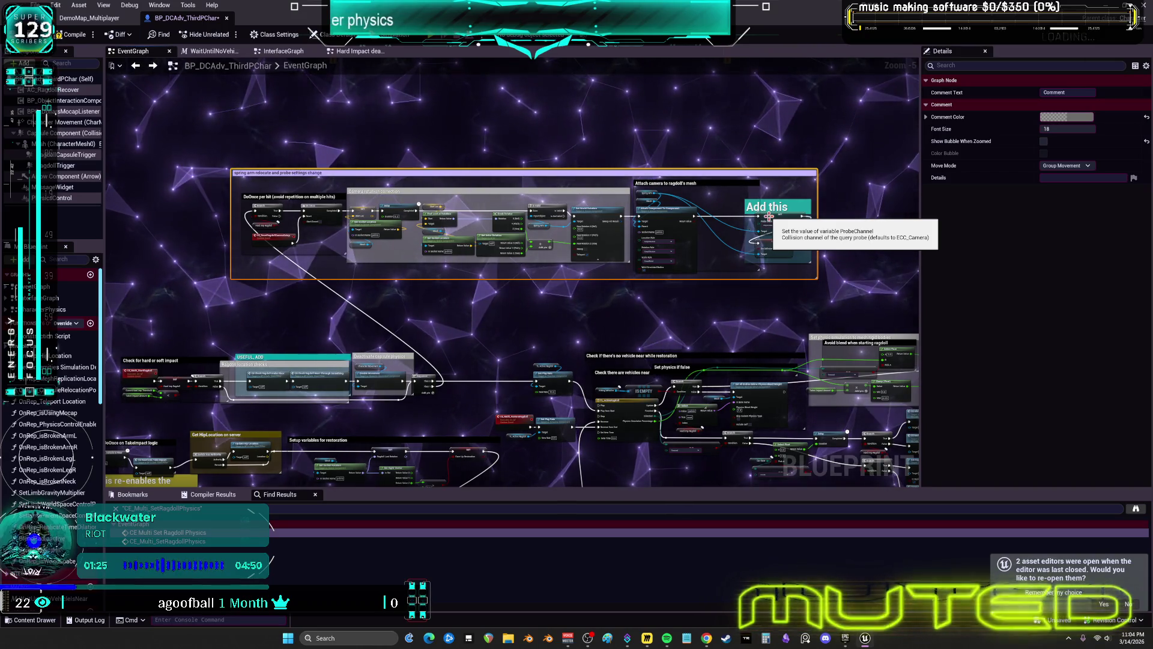
left_click_drag(512, 135, 514, 183)
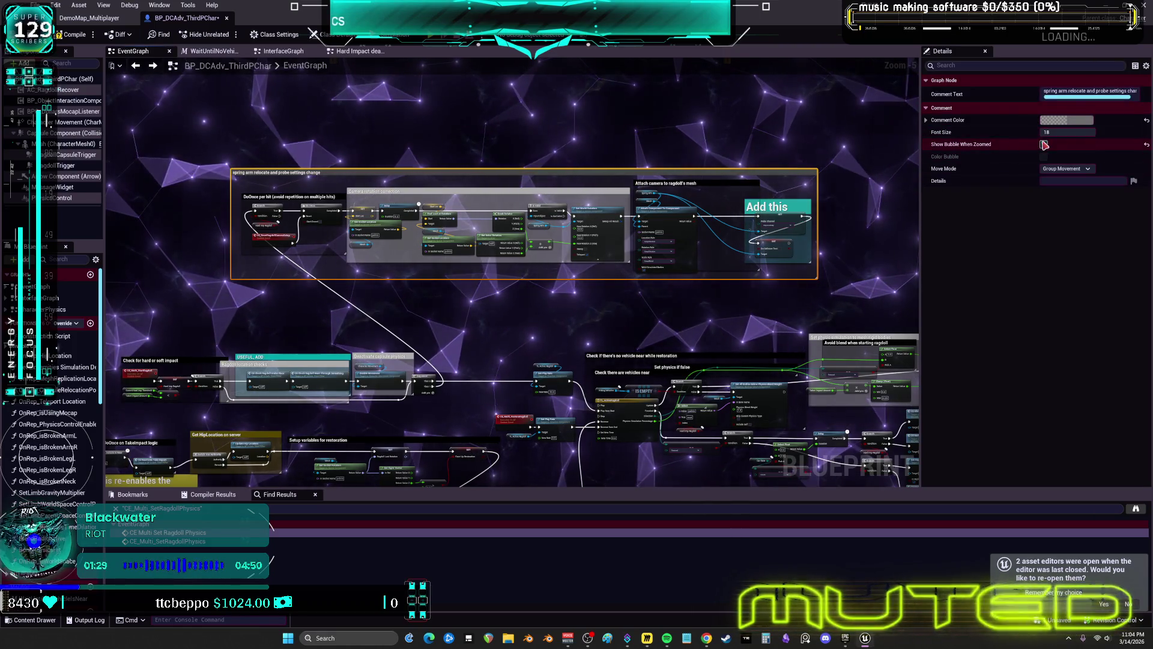
type("45")
key("Return")
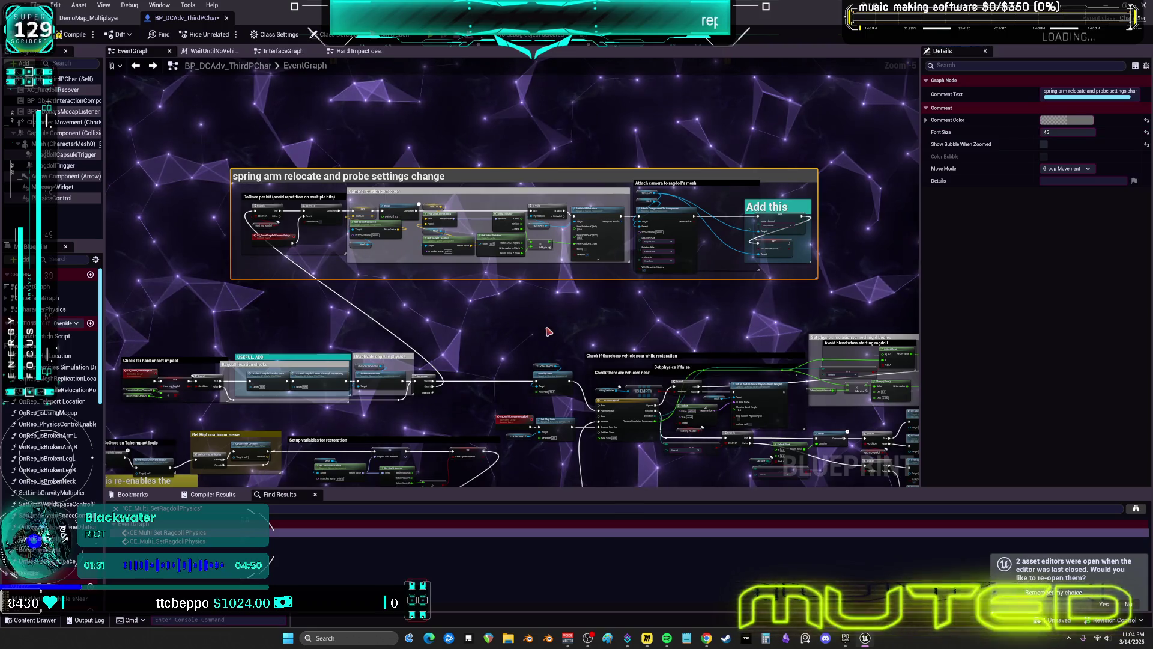
left_click_drag(500, 331, 501, 174)
scroll(500, 174, "up", 5)
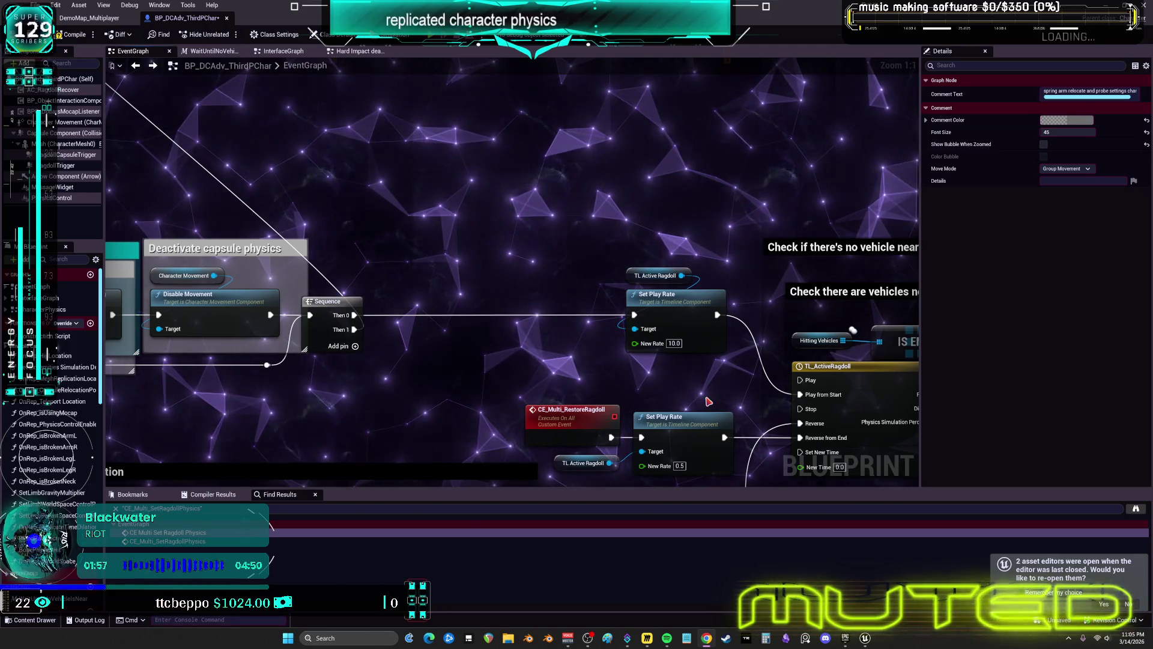
scroll(709, 401, "down", 5)
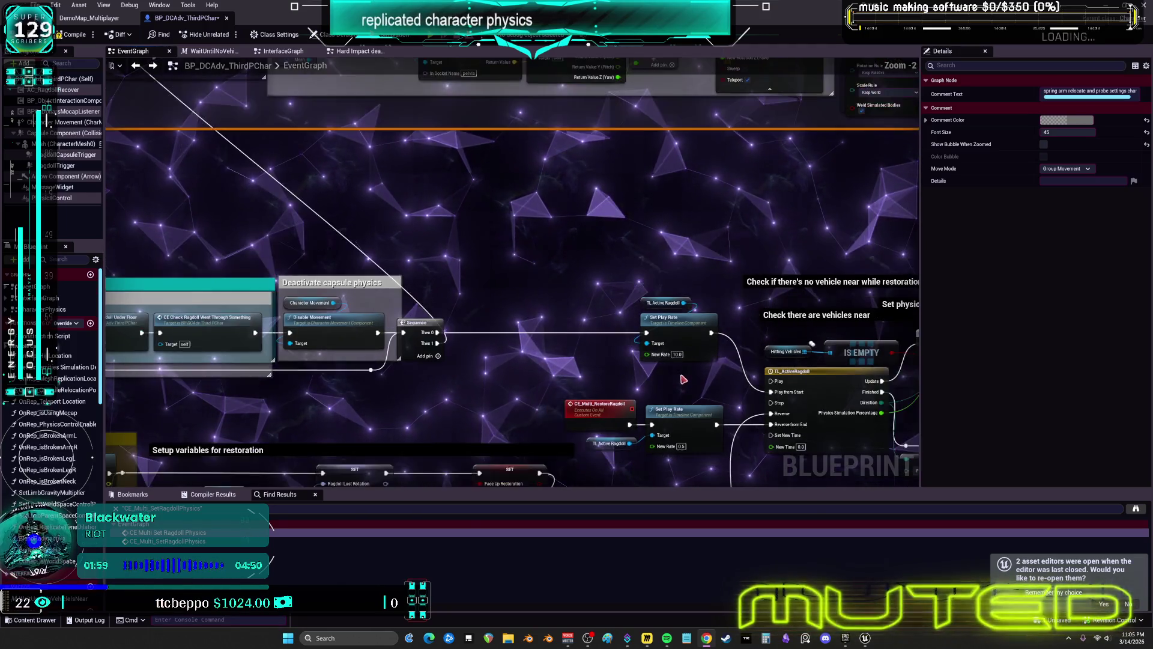
scroll(558, 244, "down", 1)
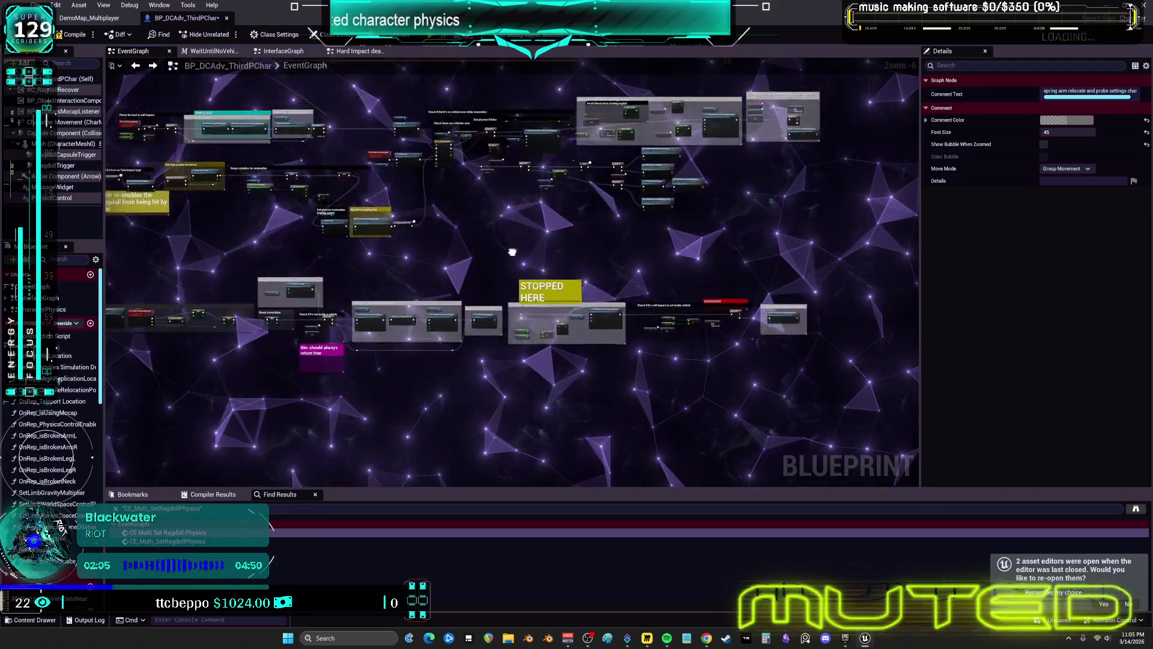
left_click_drag(558, 421, 559, 144)
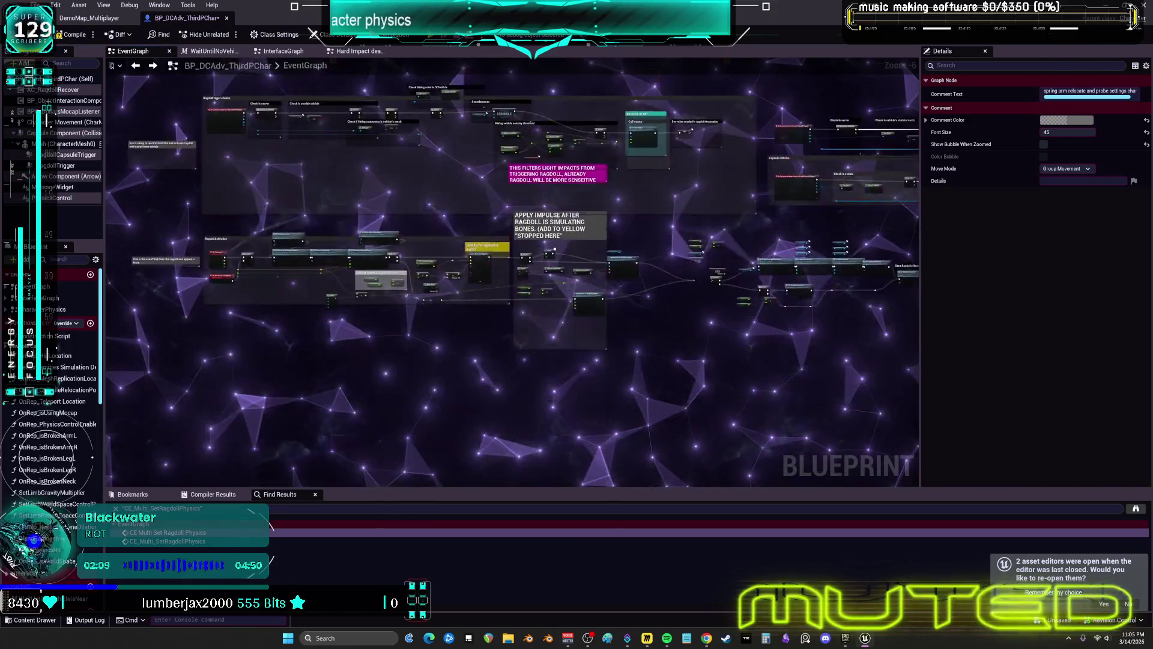
left_click_drag(688, 467, 693, 461)
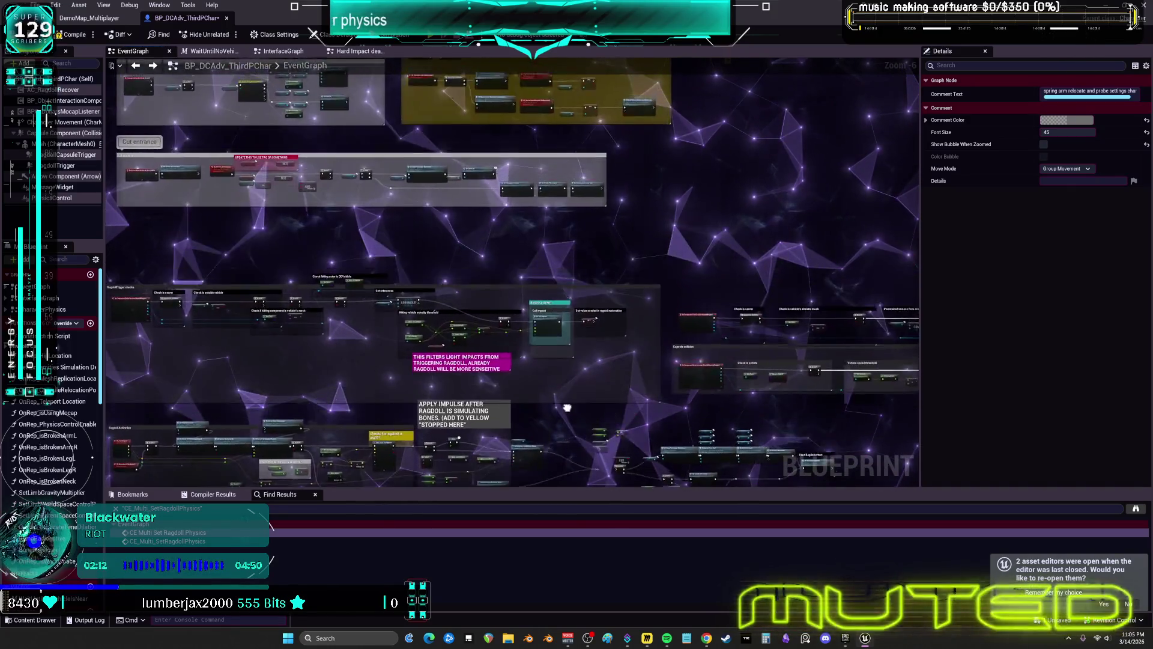
mouse_move(581, 376)
left_mouse_down()
mouse_move(739, 294)
mouse_move(745, 364)
mouse_move(540, 332)
mouse_move(712, 356)
mouse_move(580, 380)
mouse_move(736, 356)
mouse_move(568, 315)
mouse_move(544, 365)
mouse_move(702, 303)
mouse_move(755, 360)
mouse_move(561, 340)
mouse_move(757, 359)
mouse_move(654, 309)
mouse_move(551, 366)
mouse_move(713, 335)
mouse_move(595, 339)
mouse_move(775, 384)
mouse_move(741, 272)
left_mouse_up()
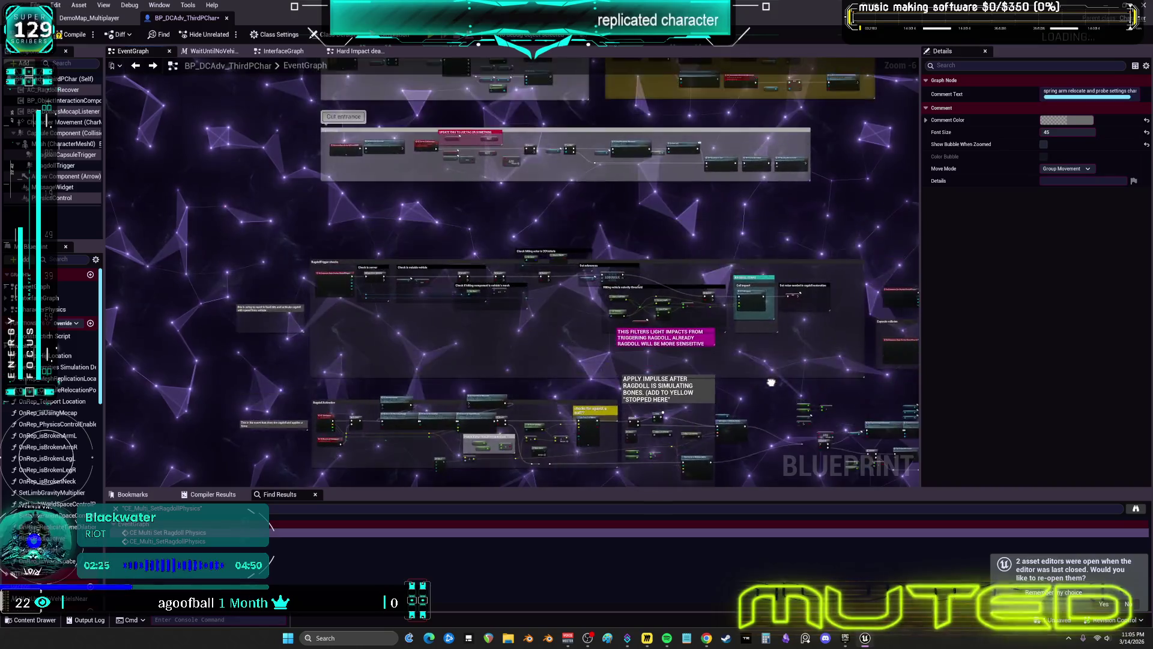
mouse_move(607, 356)
left_mouse_down()
mouse_move(696, 362)
mouse_move(591, 357)
mouse_move(758, 363)
left_mouse_up()
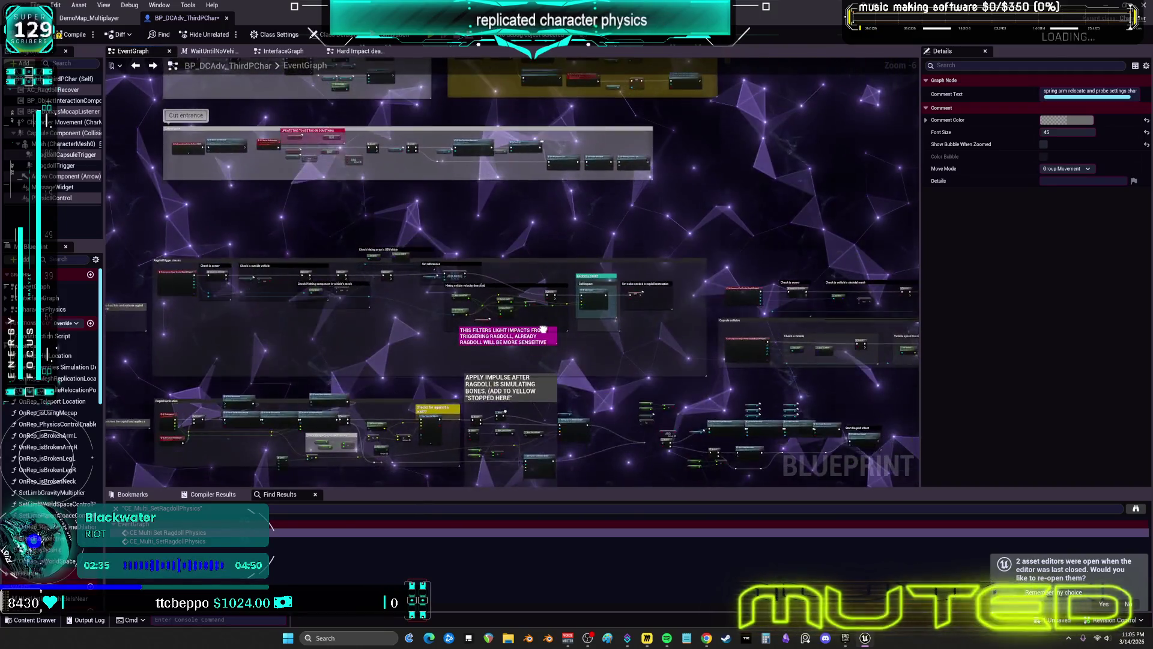
mouse_move(704, 330)
left_mouse_down()
mouse_move(585, 330)
mouse_move(707, 303)
left_mouse_up()
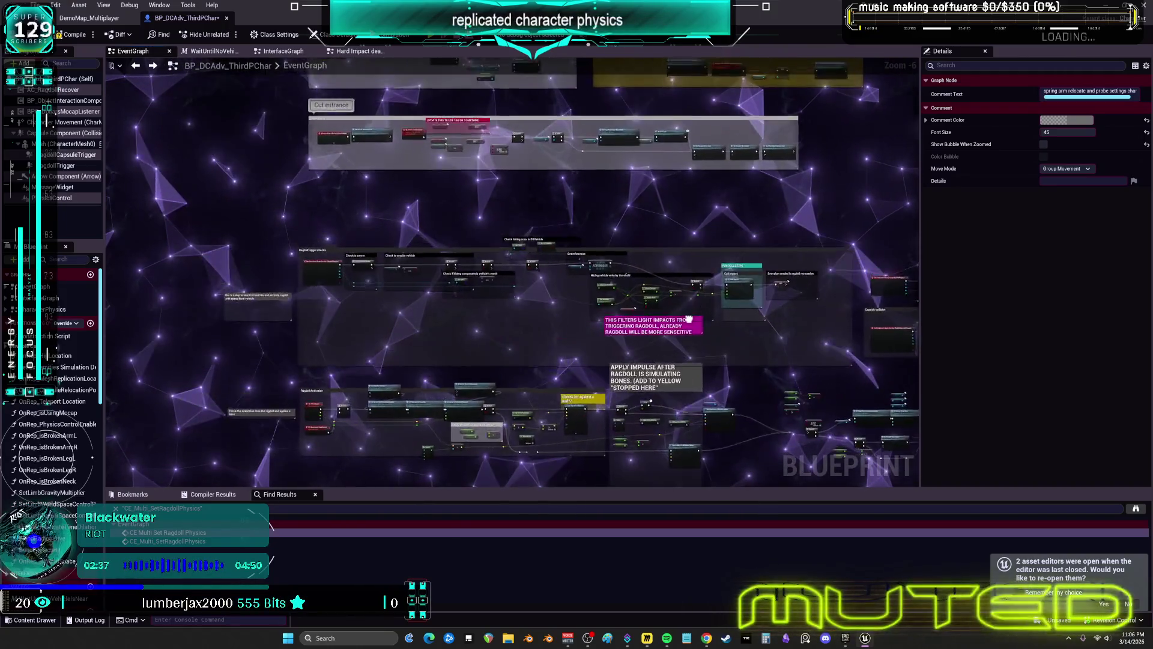
mouse_move(526, 316)
left_mouse_down()
mouse_move(727, 318)
mouse_move(640, 282)
left_mouse_up()
mouse_move(529, 335)
left_mouse_down()
mouse_move(722, 328)
mouse_move(568, 330)
mouse_move(626, 293)
left_mouse_up()
mouse_move(712, 333)
left_mouse_down()
mouse_move(449, 307)
mouse_move(526, 224)
mouse_move(672, 338)
mouse_move(539, 306)
mouse_move(681, 329)
mouse_move(617, 292)
mouse_move(547, 331)
mouse_move(681, 325)
mouse_move(555, 329)
mouse_move(599, 307)
mouse_move(520, 334)
mouse_move(576, 330)
mouse_move(555, 329)
left_mouse_up()
mouse_move(655, 300)
left_mouse_down()
mouse_move(538, 332)
mouse_move(685, 299)
mouse_move(635, 308)
mouse_move(624, 265)
mouse_move(669, 332)
mouse_move(889, 267)
mouse_move(671, 110)
mouse_move(624, 105)
mouse_move(597, 403)
mouse_move(598, 350)
left_mouse_up()
scroll(598, 349, "down", 6)
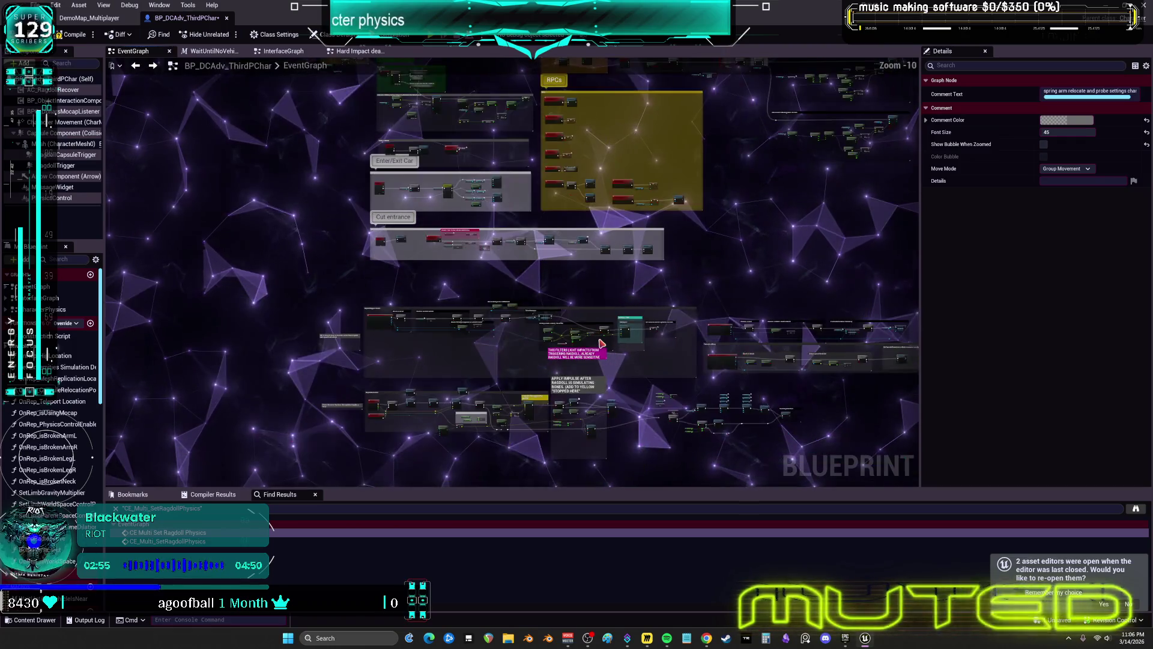
scroll(598, 350, "up", 10)
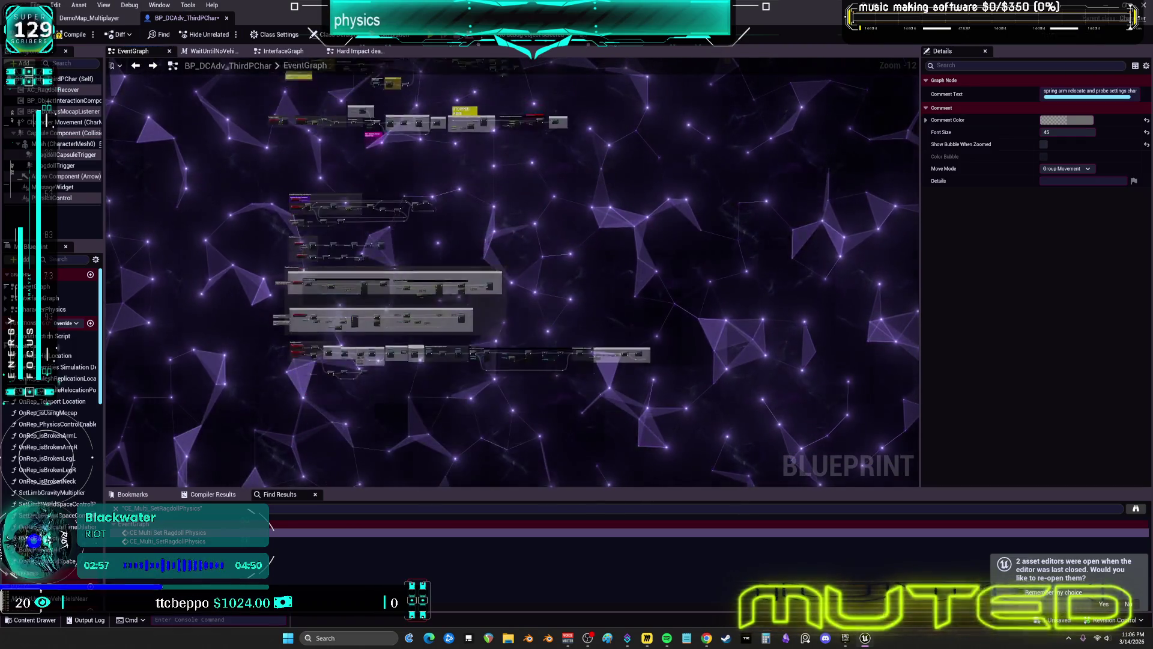
mouse_move(708, 192)
left_mouse_down()
mouse_move(720, 373)
mouse_move(770, 348)
mouse_move(610, 159)
mouse_move(335, 306)
left_mouse_up()
left_click_drag(282, 227, 287, 233)
scroll(324, 256, "up", 4)
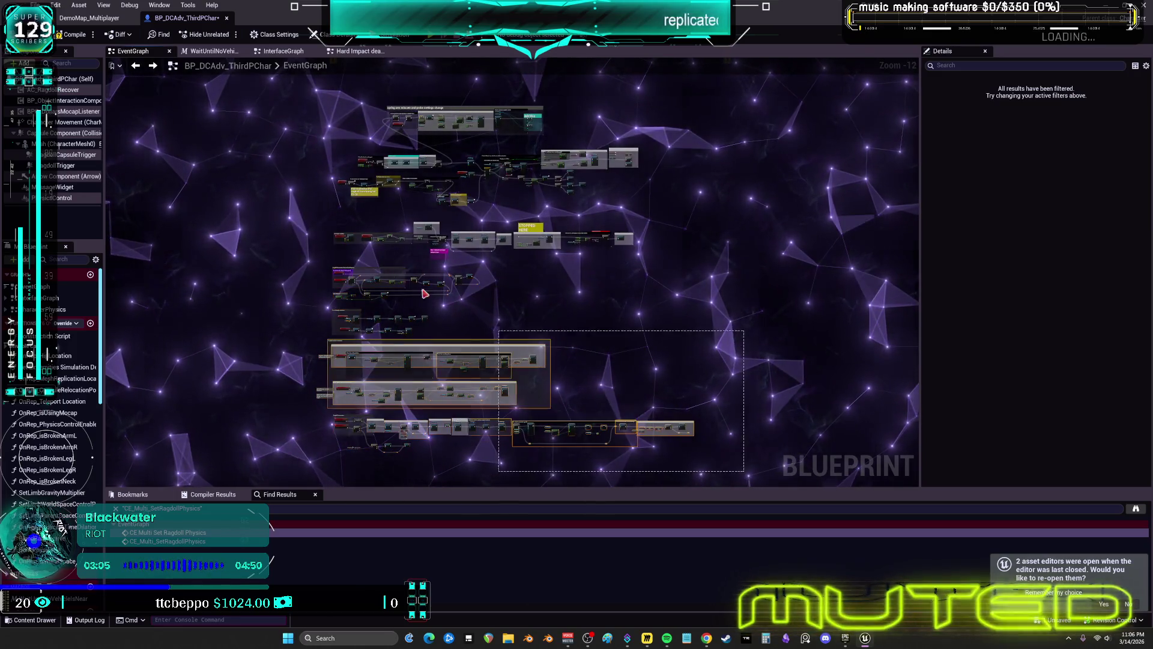
mouse_move(206, 109)
left_mouse_down()
mouse_move(224, 82)
mouse_move(402, 370)
left_mouse_up()
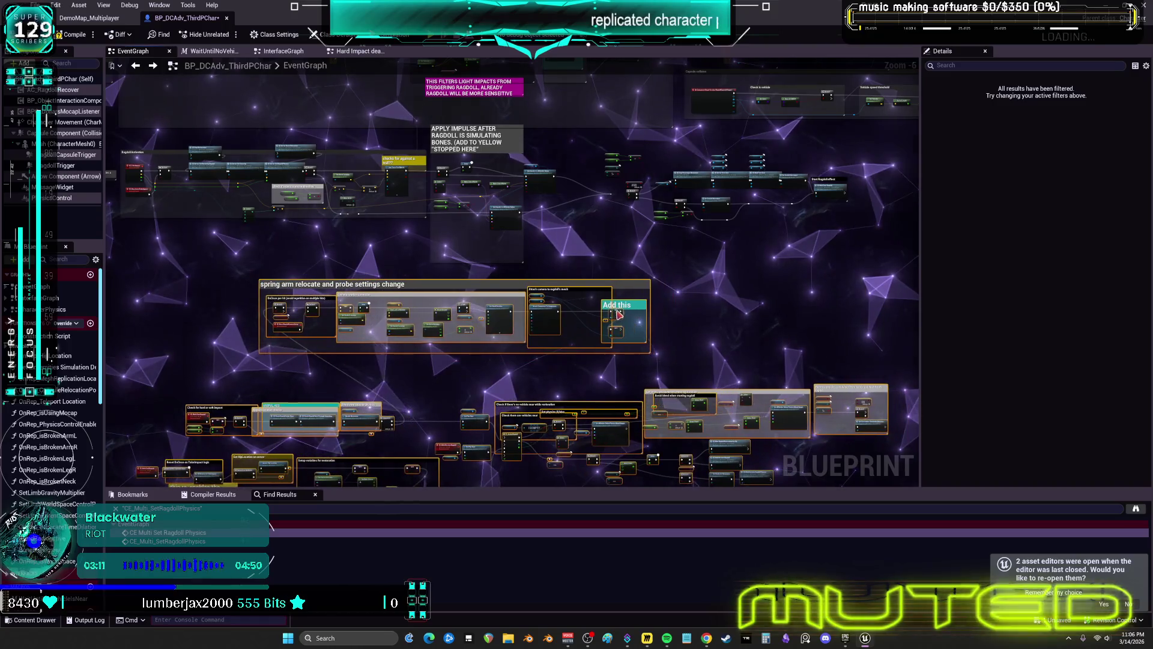
left_click_drag(581, 365, 547, 122)
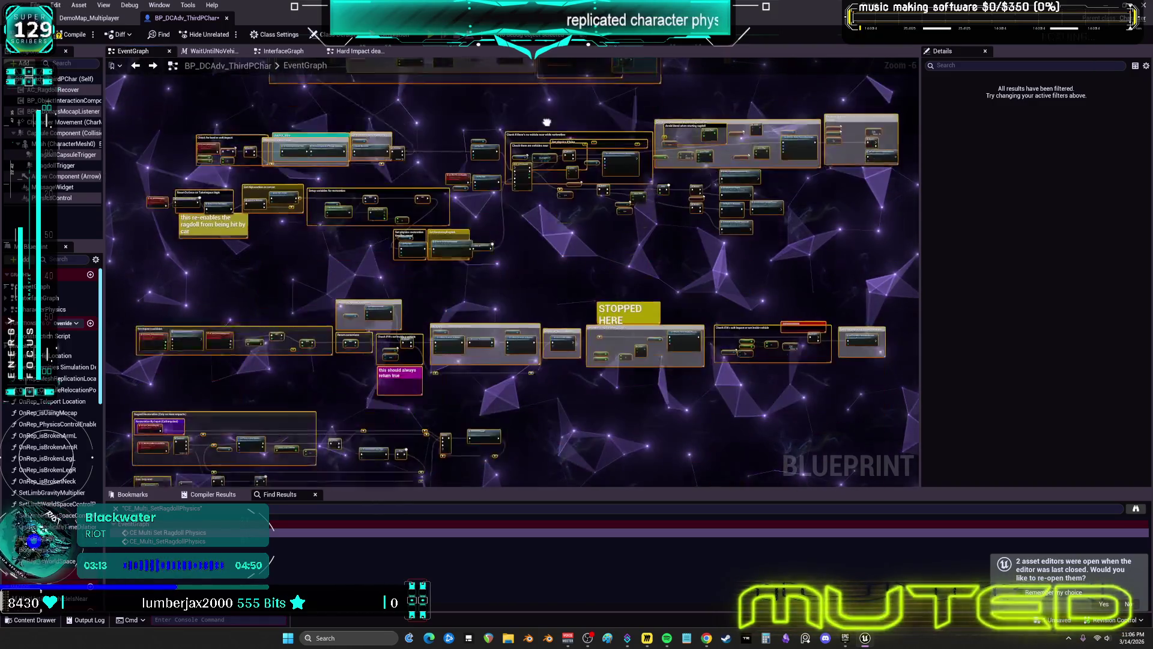
mouse_move(449, 293)
left_mouse_down()
mouse_move(443, 188)
mouse_move(466, 248)
left_mouse_up()
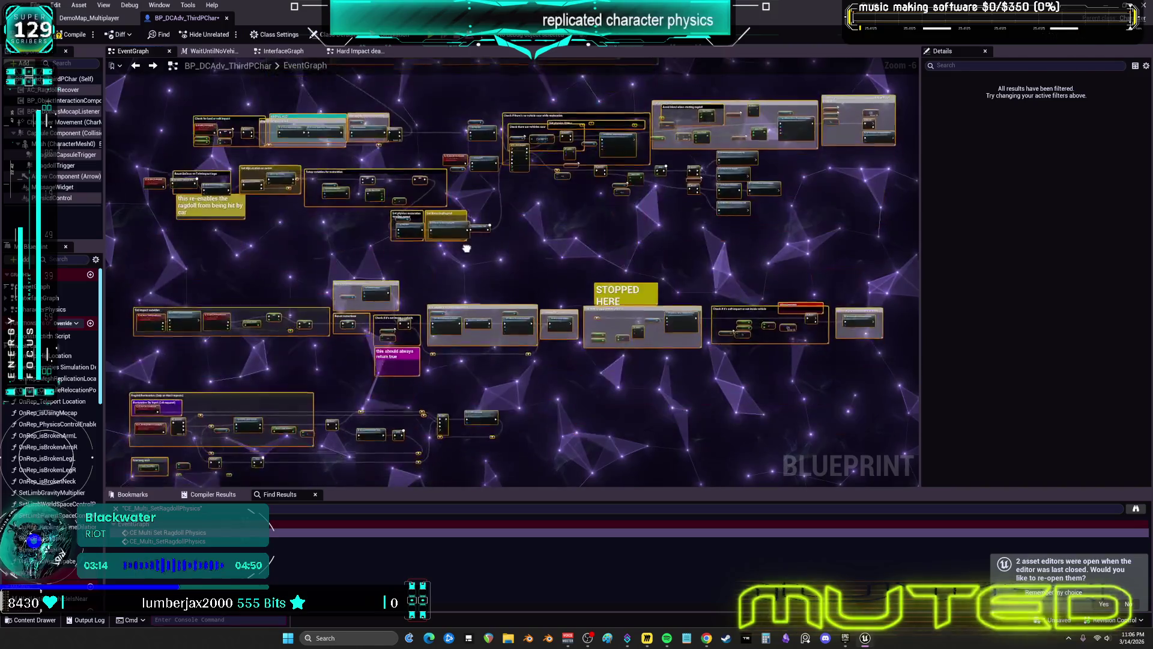
mouse_move(474, 312)
left_mouse_down()
mouse_move(477, 399)
mouse_move(481, 332)
left_mouse_up()
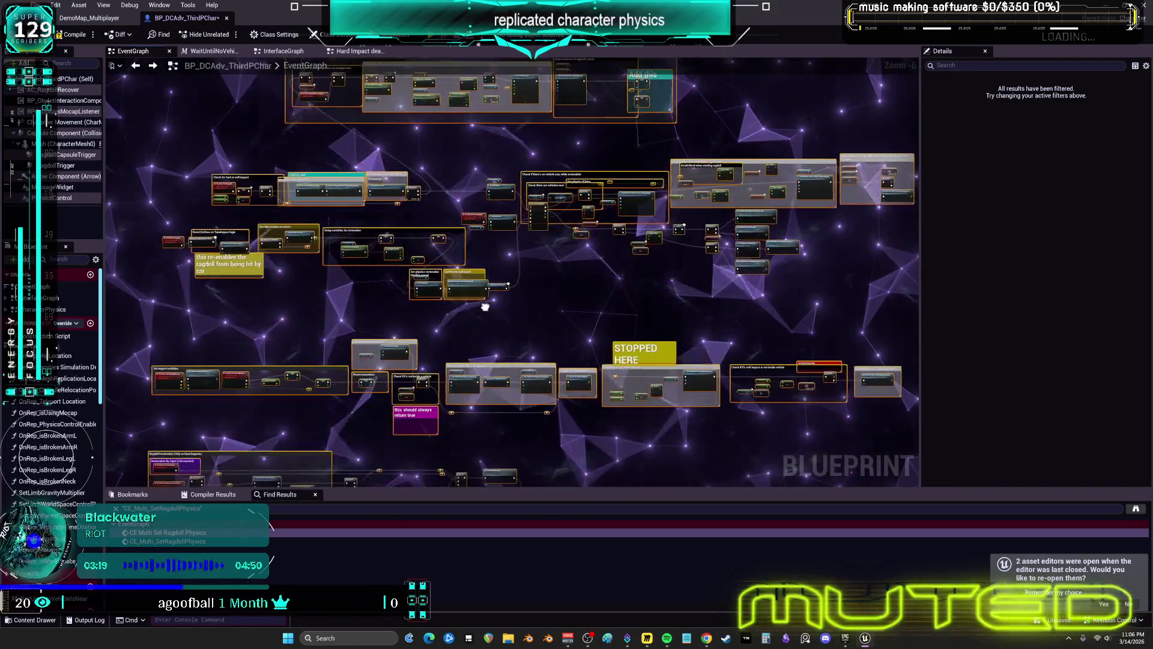
mouse_move(476, 364)
left_mouse_down()
mouse_move(490, 331)
mouse_move(476, 363)
mouse_move(480, 341)
mouse_move(491, 367)
left_mouse_up()
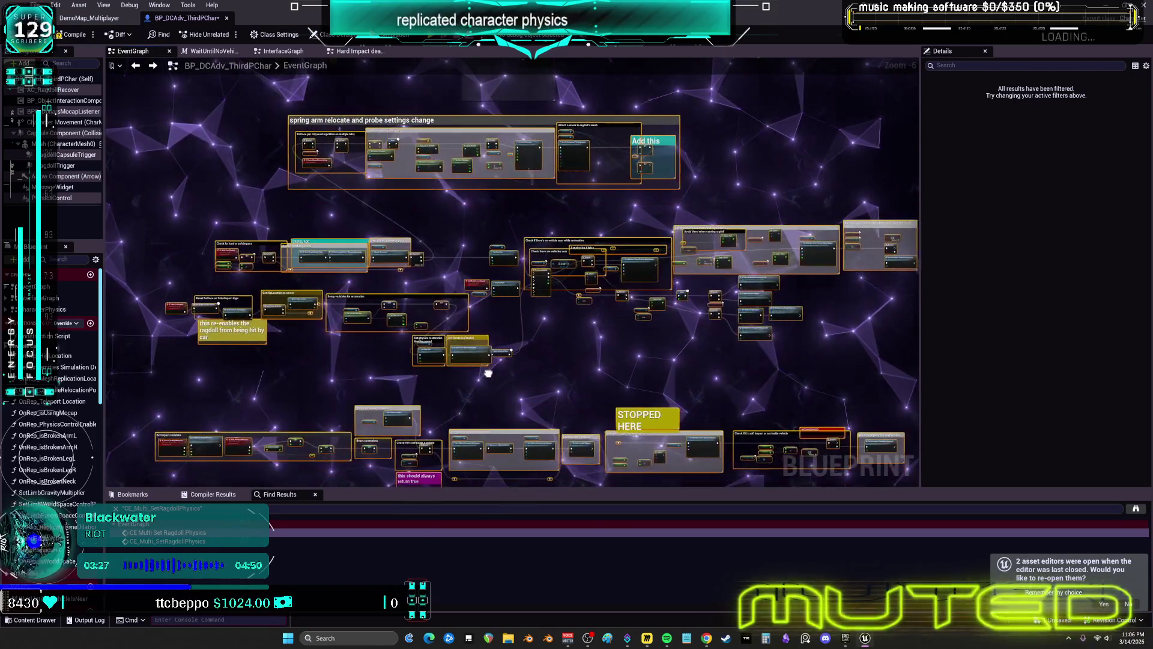
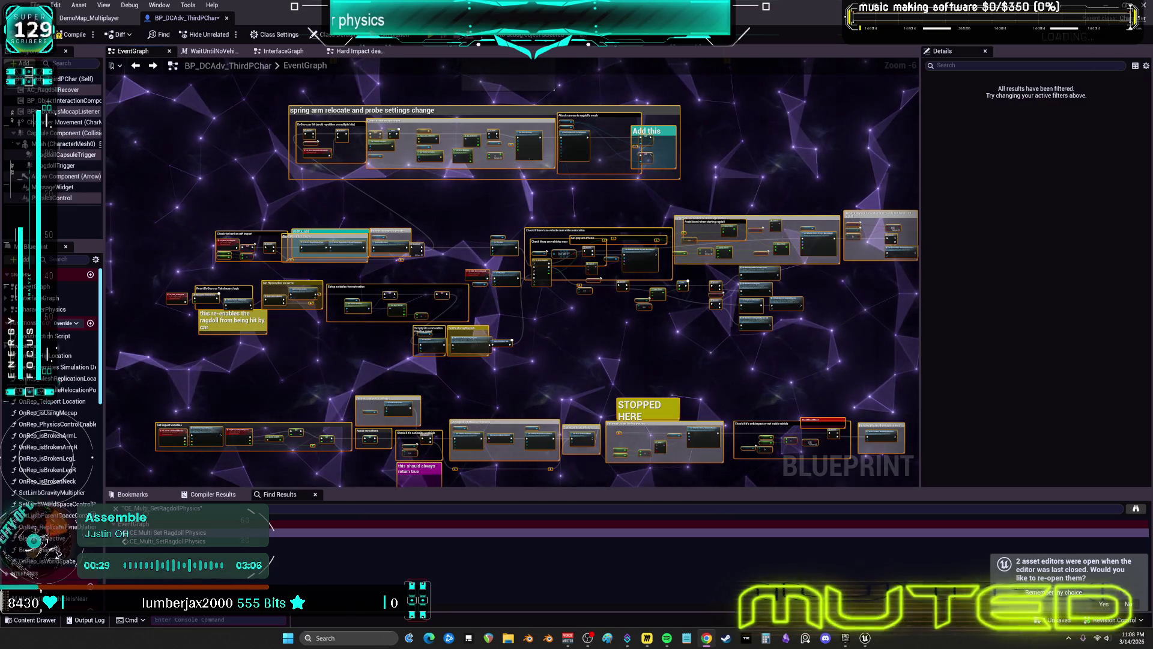
Step: Recolour the 'spring arm relocate and probe settings change' comment cyan
scroll(565, 375, "up", 6)
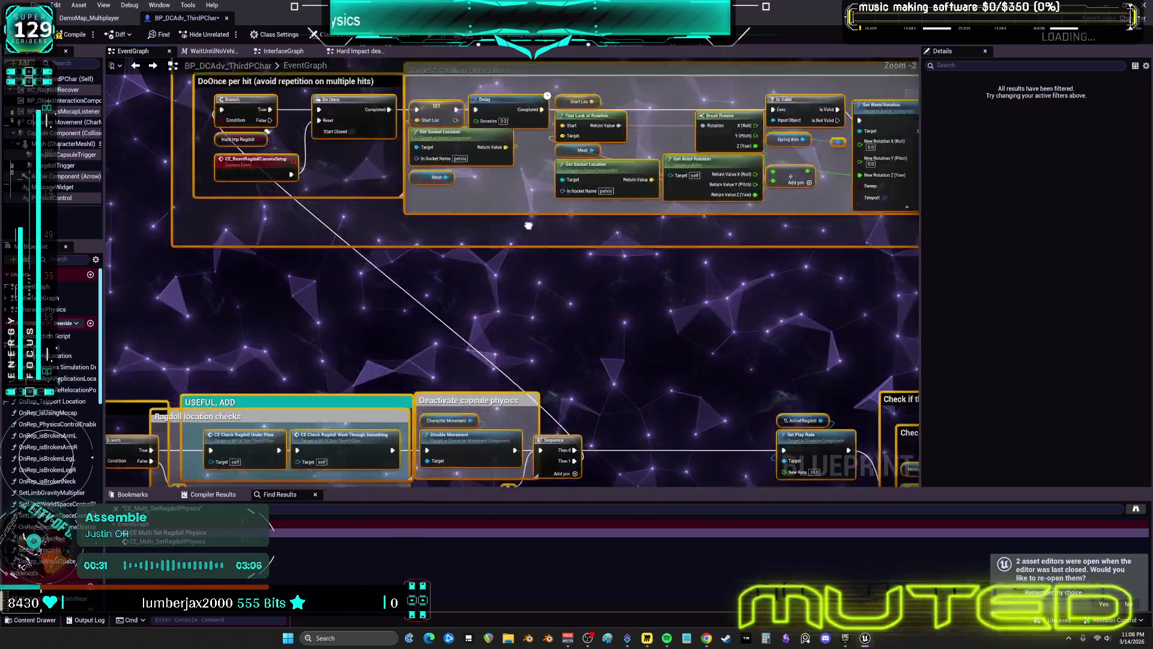
mouse_move(761, 205)
left_mouse_down()
mouse_move(513, 442)
mouse_move(541, 361)
mouse_move(529, 391)
mouse_move(538, 416)
mouse_move(570, 284)
left_mouse_up()
left_click(571, 174)
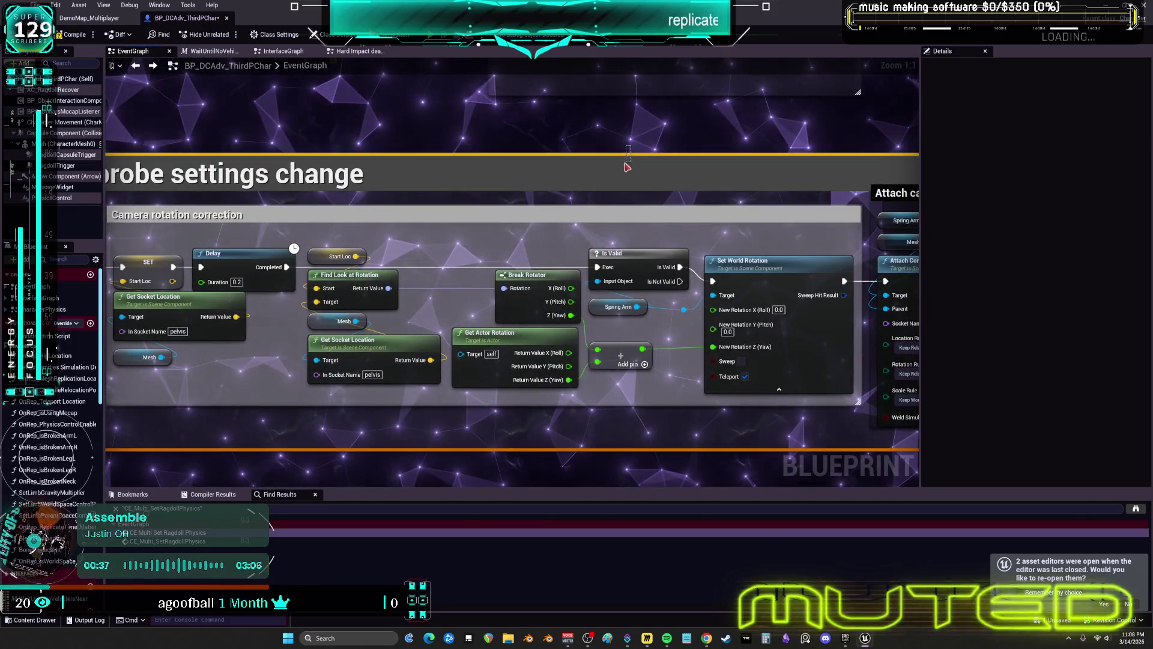
left_click(1066, 119)
left_click(1035, 302)
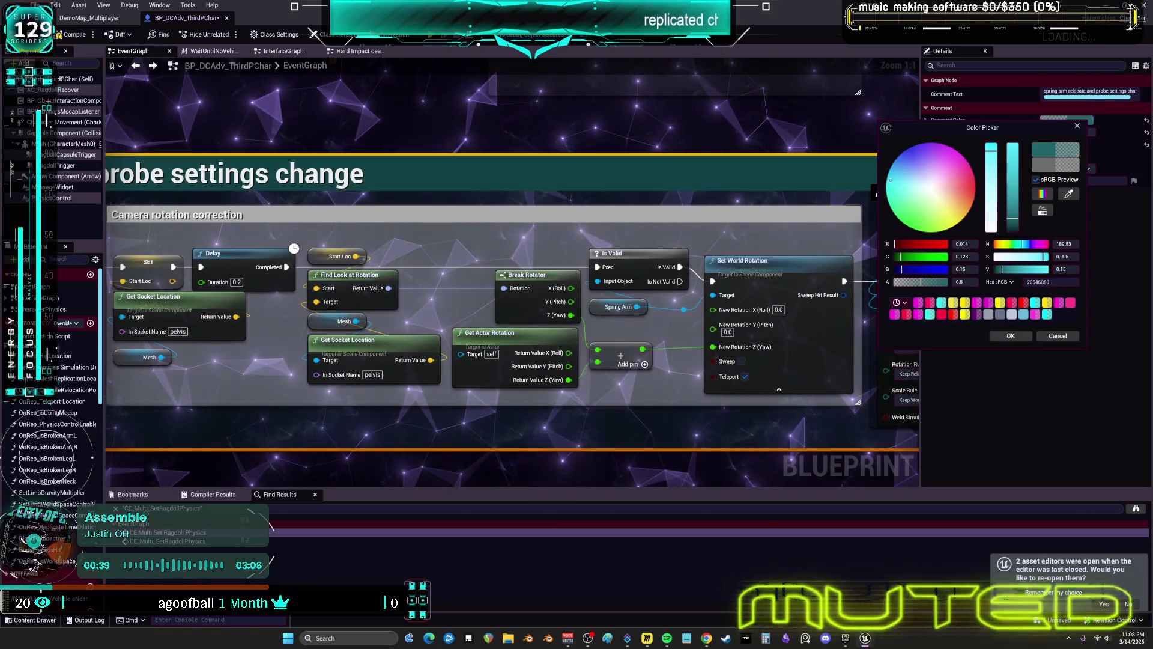
left_click(1008, 336)
Step: Pan to the Reset DoOnce on TakeImpact area and jump to the CE_ReactivateTakeImpact event definition
scroll(601, 300, "down", 3)
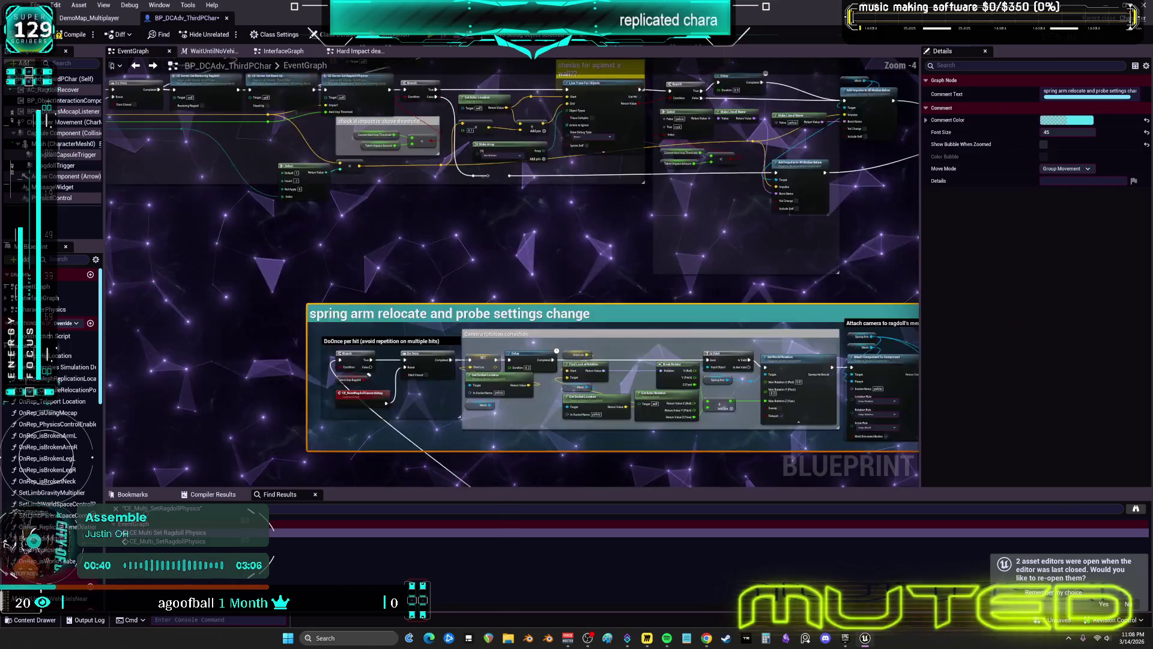
left_click_drag(541, 360, 420, 180)
scroll(541, 270, "up", 3)
left_click_drag(541, 301, 625, 144)
left_click_drag(242, 321, 812, 201)
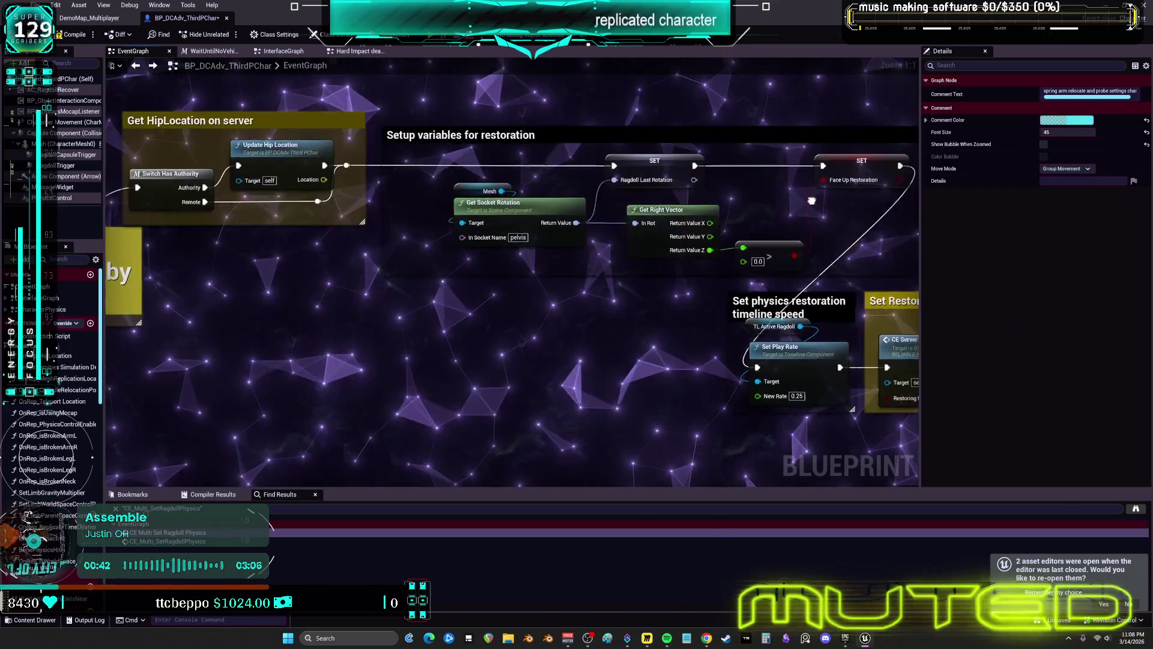
mouse_move(538, 311)
left_mouse_down()
mouse_move(722, 346)
mouse_move(881, 345)
left_mouse_up()
double_click(428, 253)
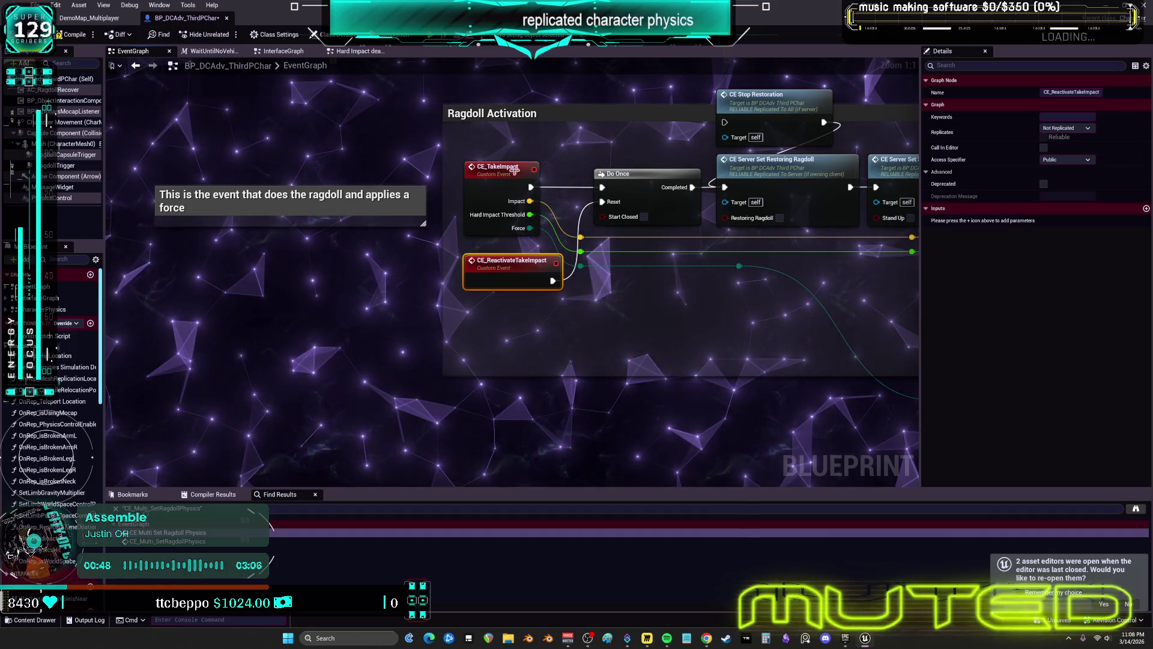
Step: Put CE Reactivate Take Impact below the 're-enables the ragdoll' note text and make the note cyan
key("alt+Left")
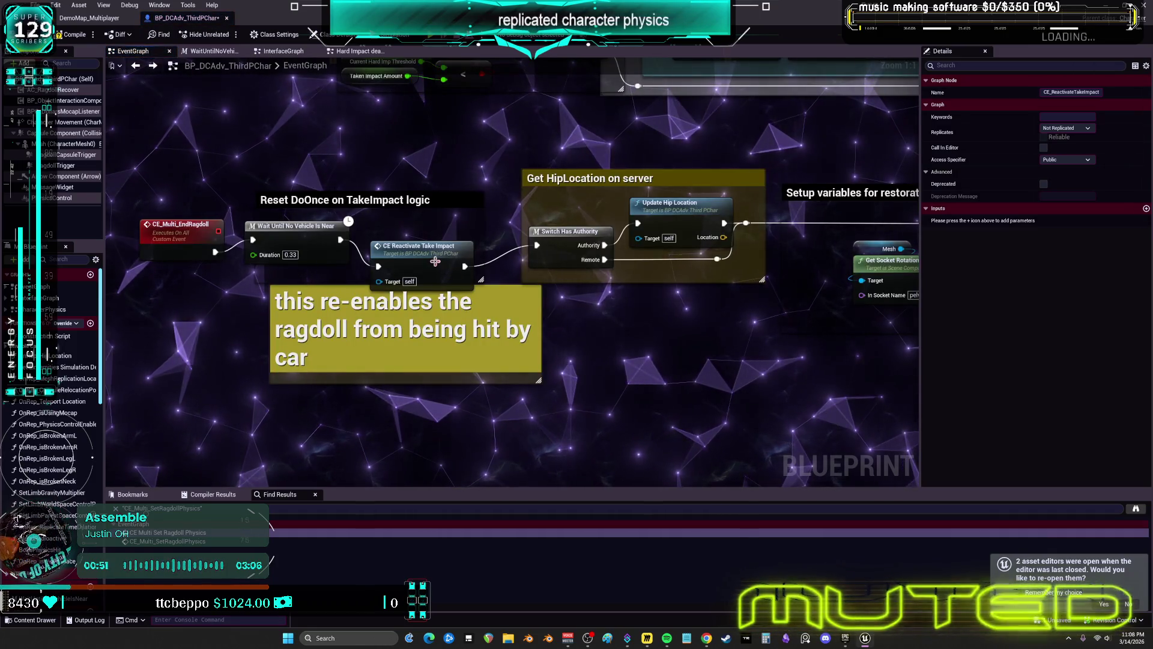
left_click_drag(435, 261, 427, 339)
left_click(517, 358)
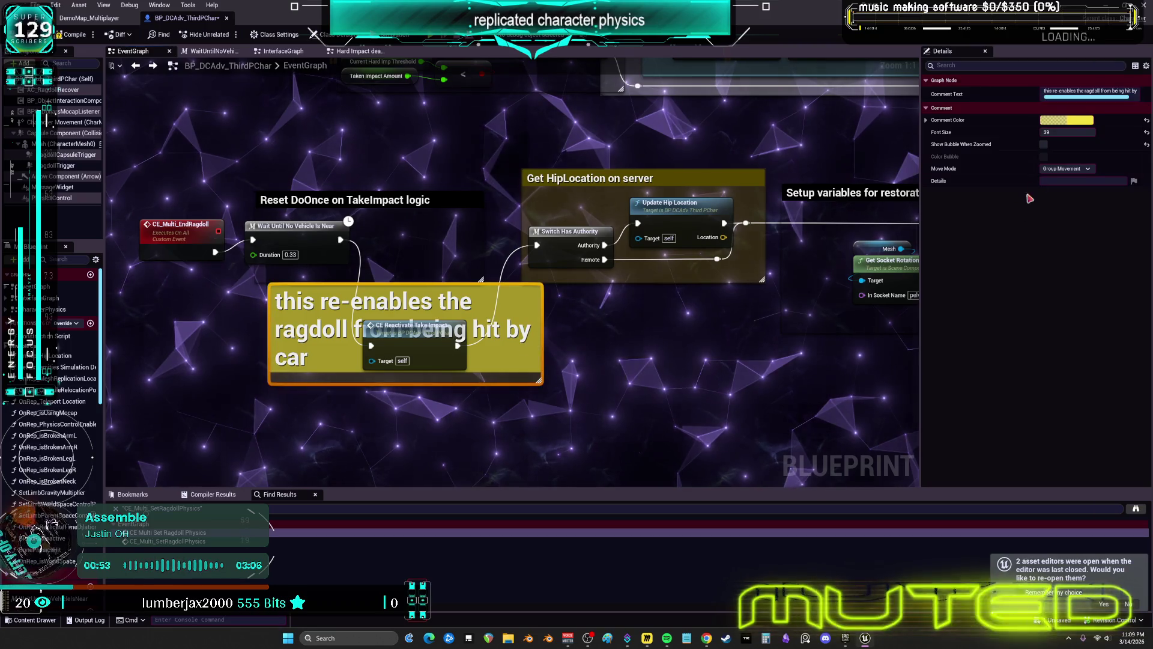
left_click(1067, 120)
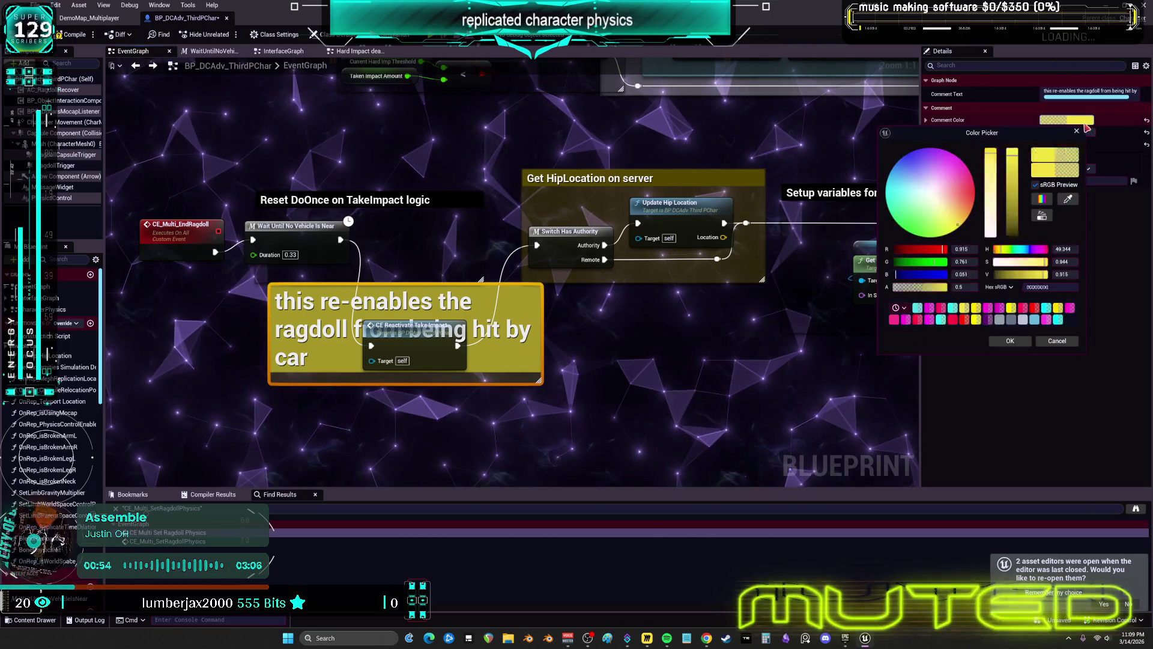
left_click(889, 188)
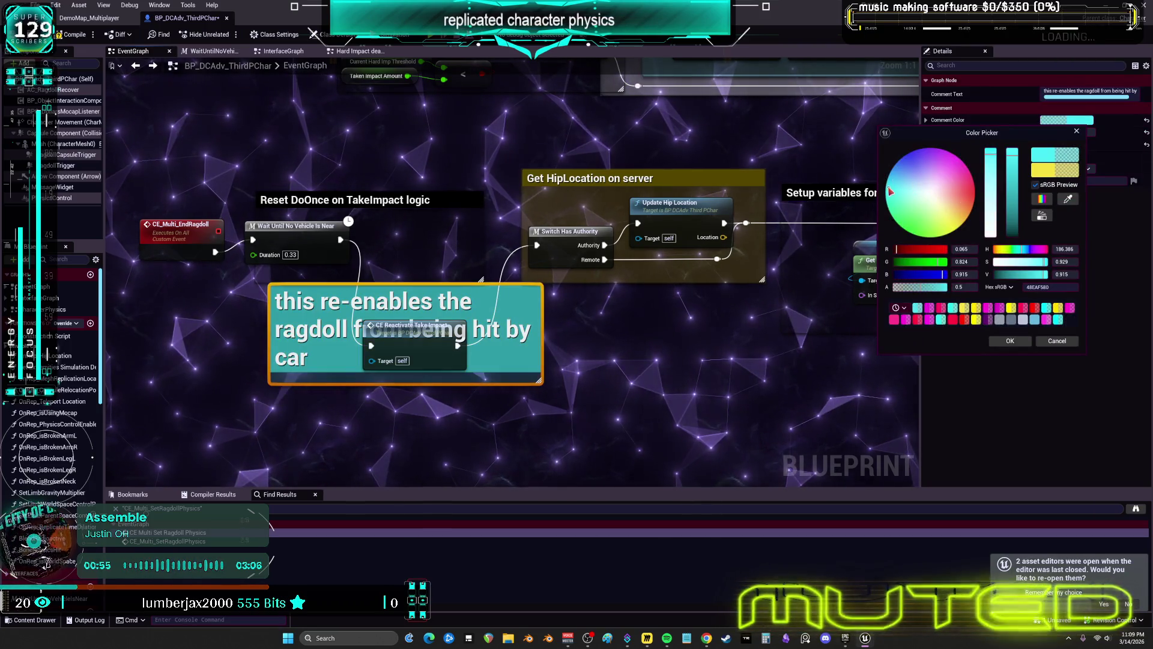
left_click(1010, 340)
mouse_move(420, 353)
left_mouse_down()
mouse_move(412, 388)
mouse_move(411, 365)
left_mouse_up()
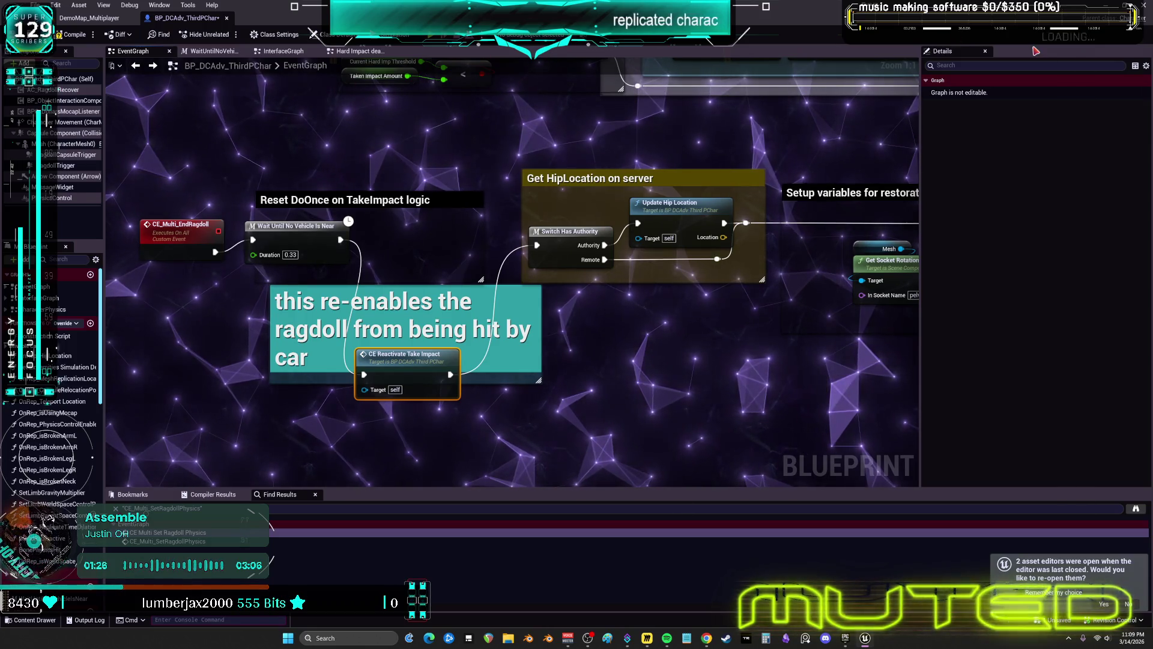
Step: Zoom out and open the AC_RagdollRecover component's blueprint for editing from its context menu
scroll(387, 93, "down", 3)
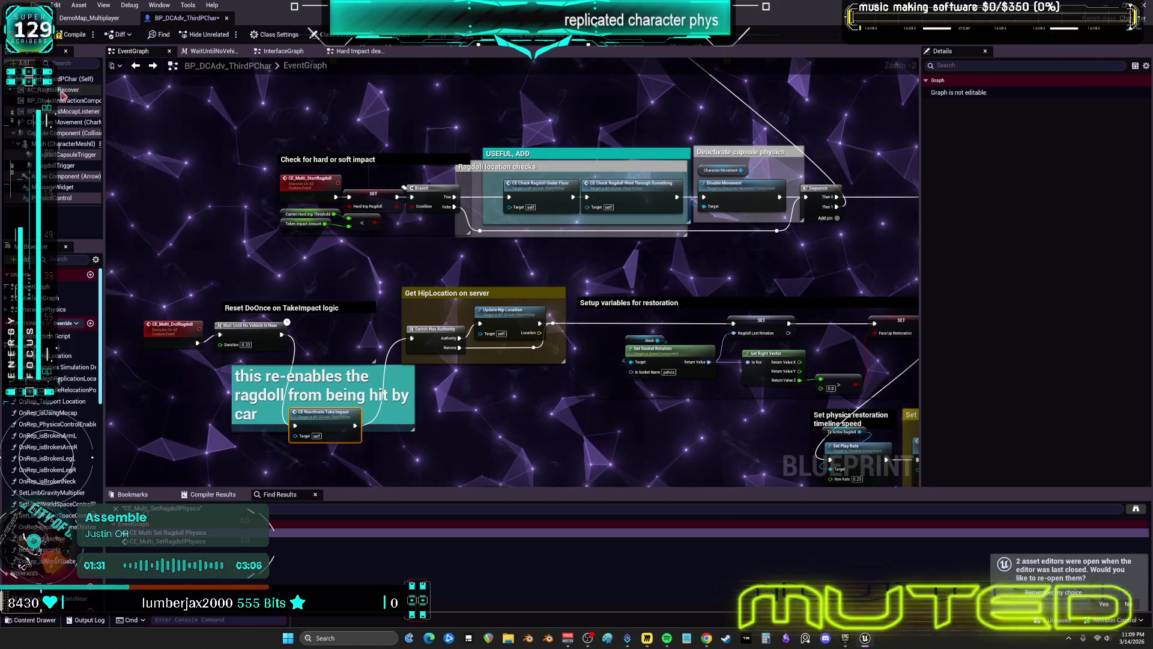
right_click(63, 90)
left_click(143, 222)
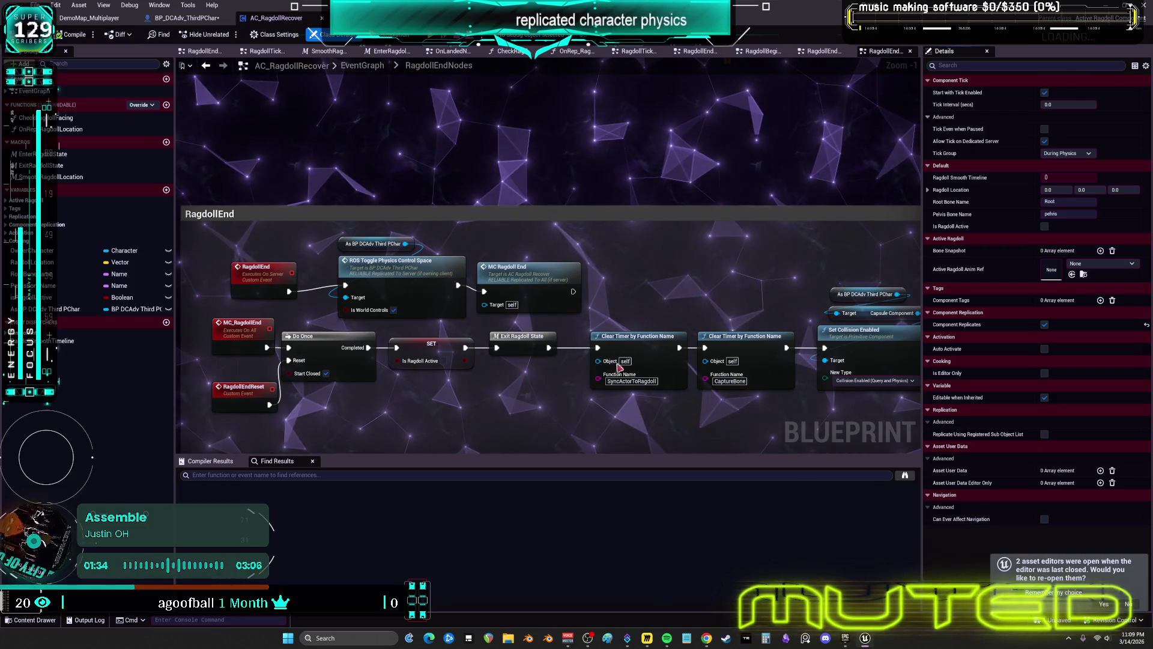
Step: Follow the RagdollEnd chain past Set Collision, Attach and Sequence, then open RagdollBeginReset's definition
mouse_move(761, 328)
left_mouse_down()
mouse_move(763, 300)
mouse_move(411, 253)
left_mouse_up()
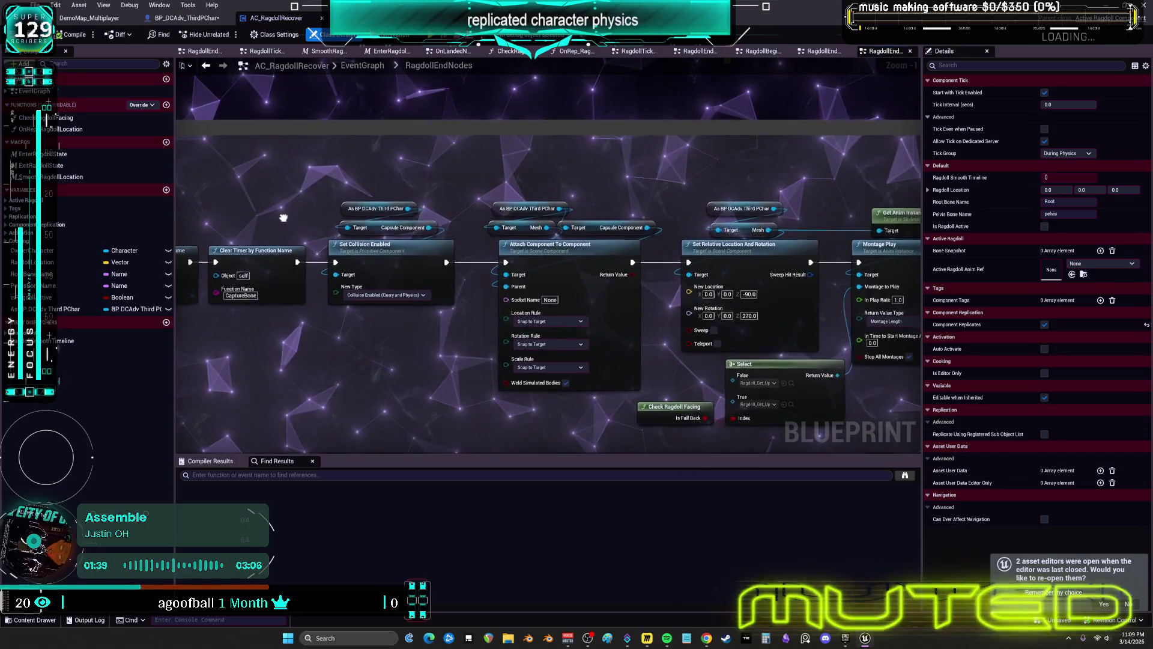
left_click_drag(253, 214, 130, 207)
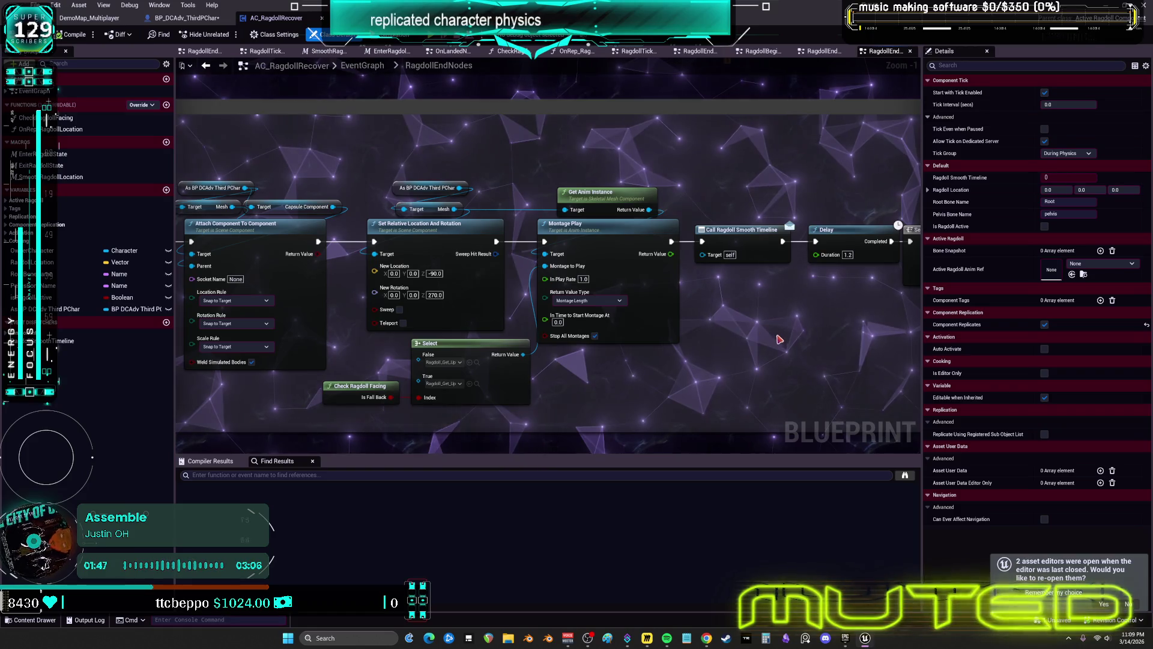
left_click_drag(774, 326, 446, 295)
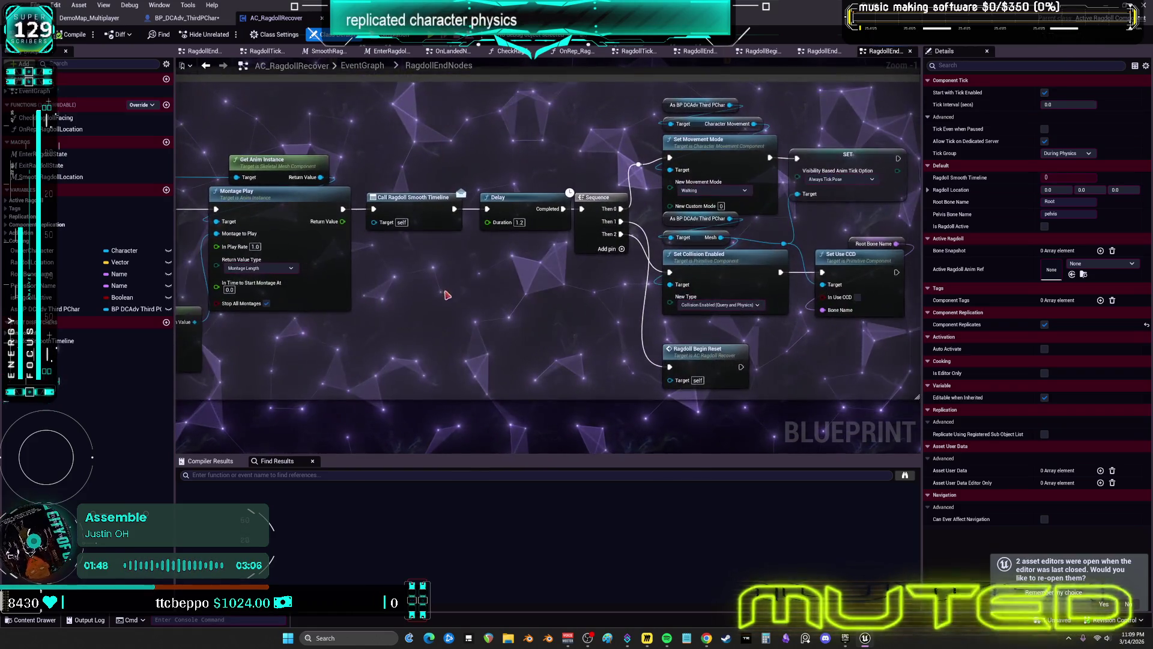
left_click_drag(789, 345, 690, 331)
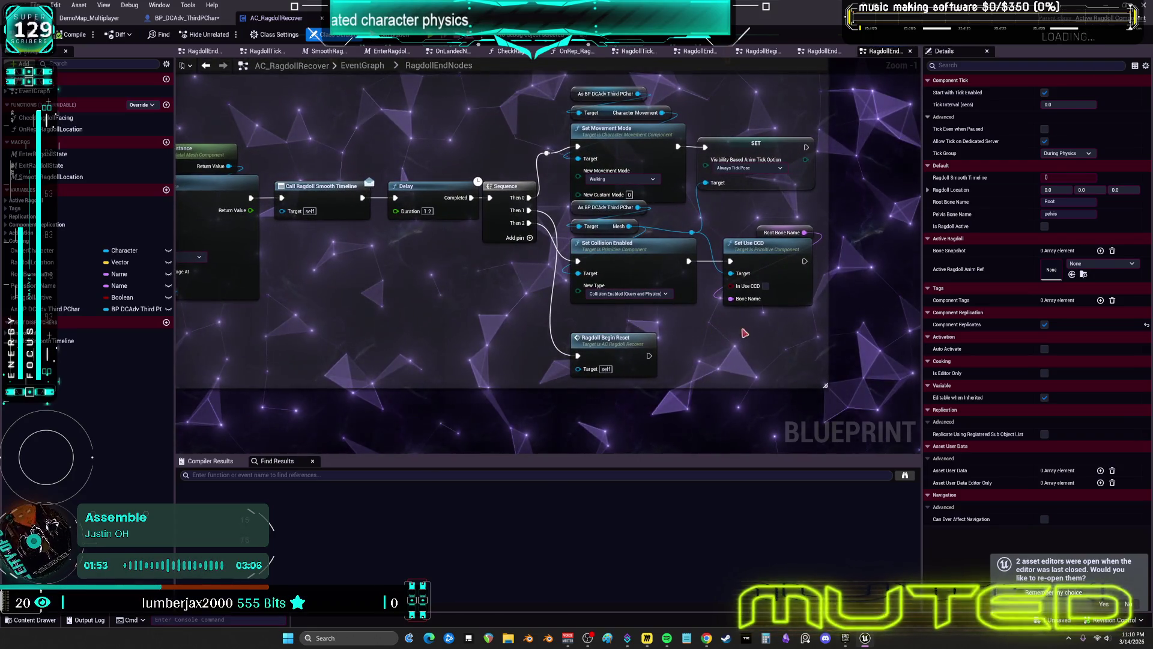
double_click(614, 348)
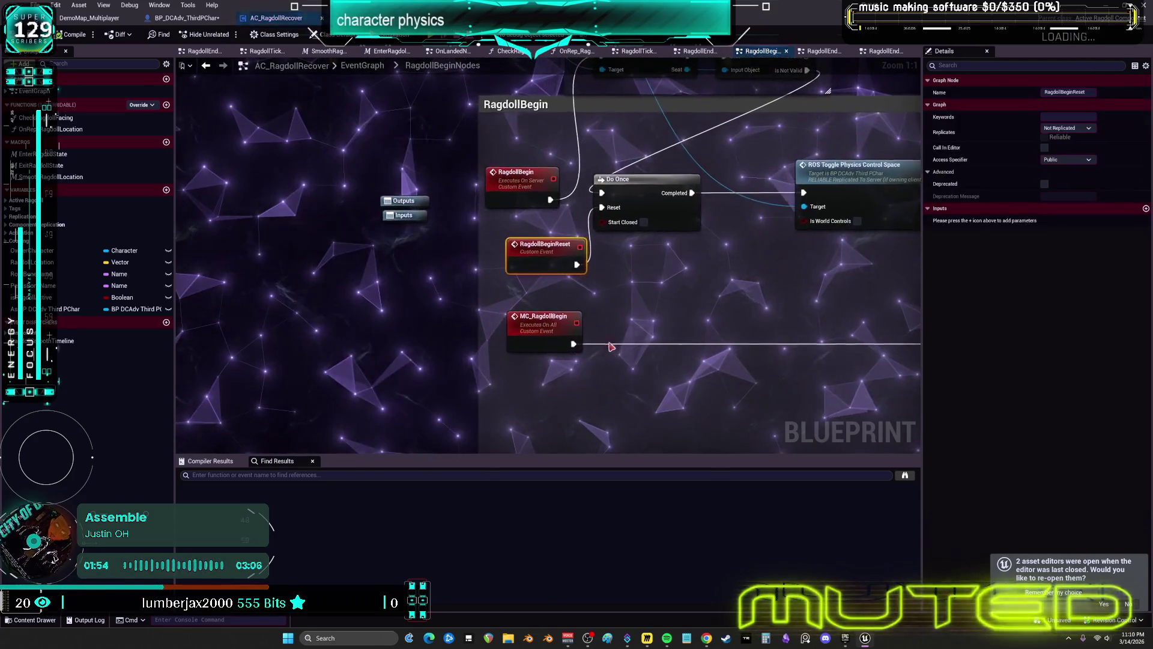
Step: Review the MC Ragdoll Begin and Set Timer nodes, then return to the component's EventGraph
left_click_drag(713, 373, 364, 327)
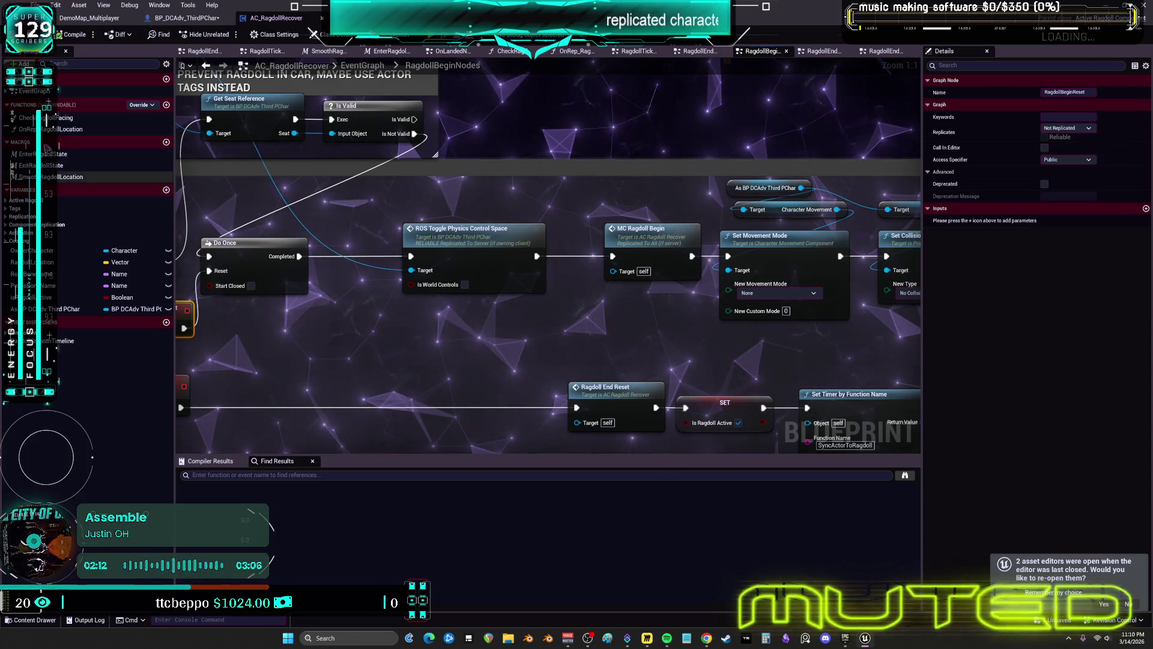
double_click(44, 92)
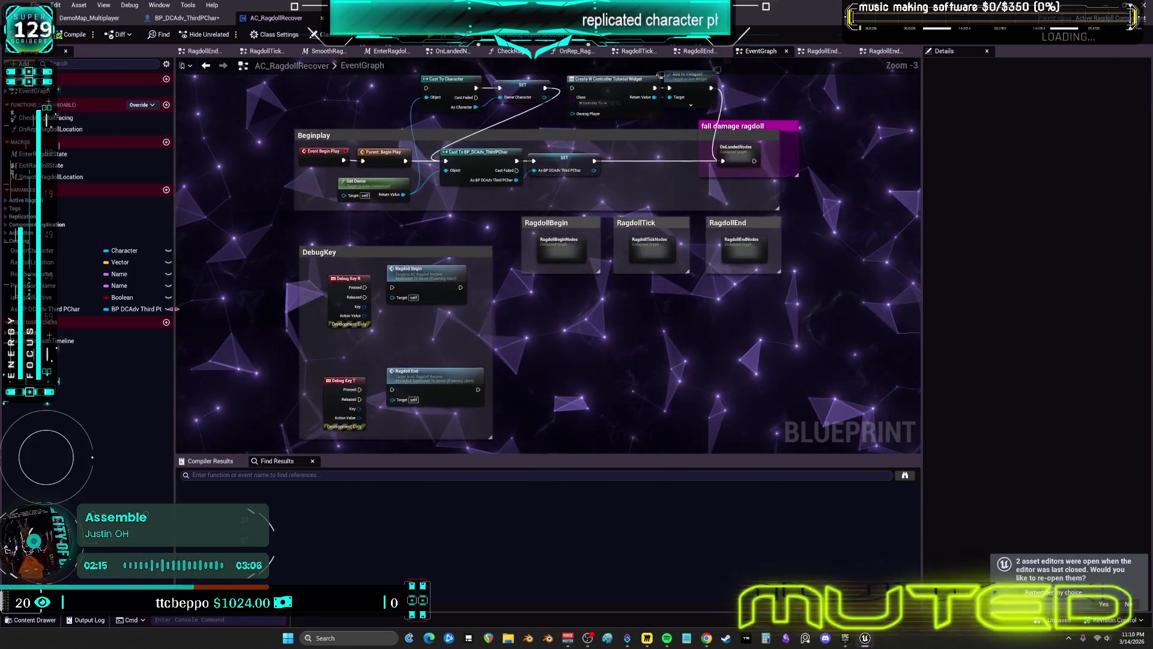
Step: Open the RagdollTickNodes collapsed graph in AC_RagdollRecover
left_click(666, 638)
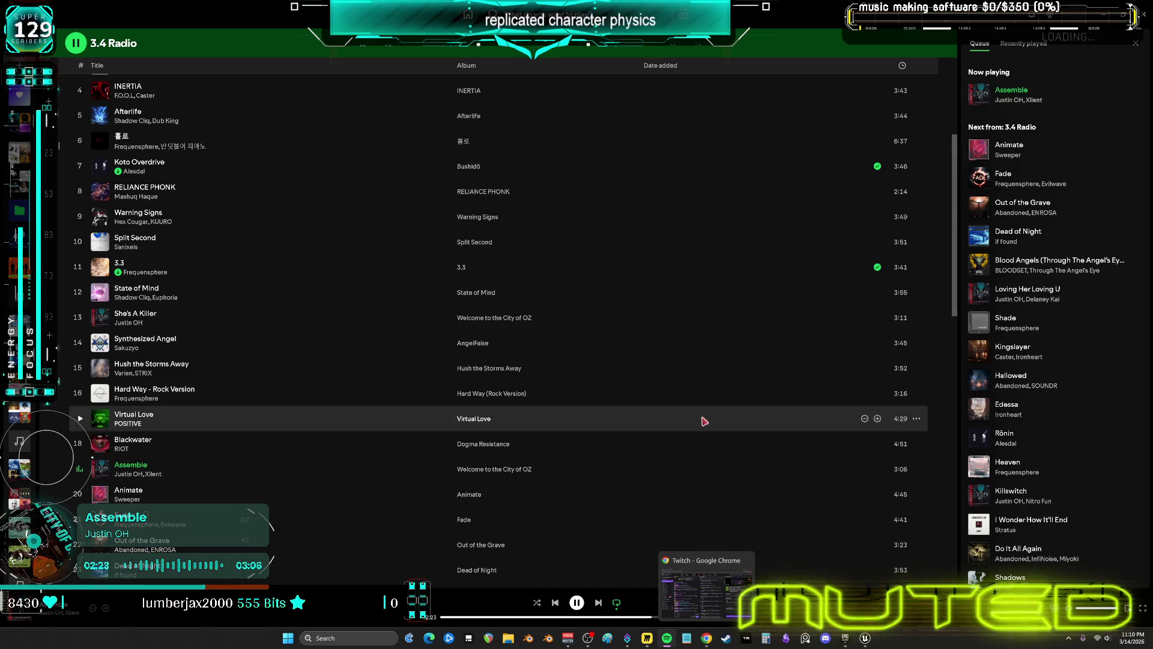
key("alt+Tab")
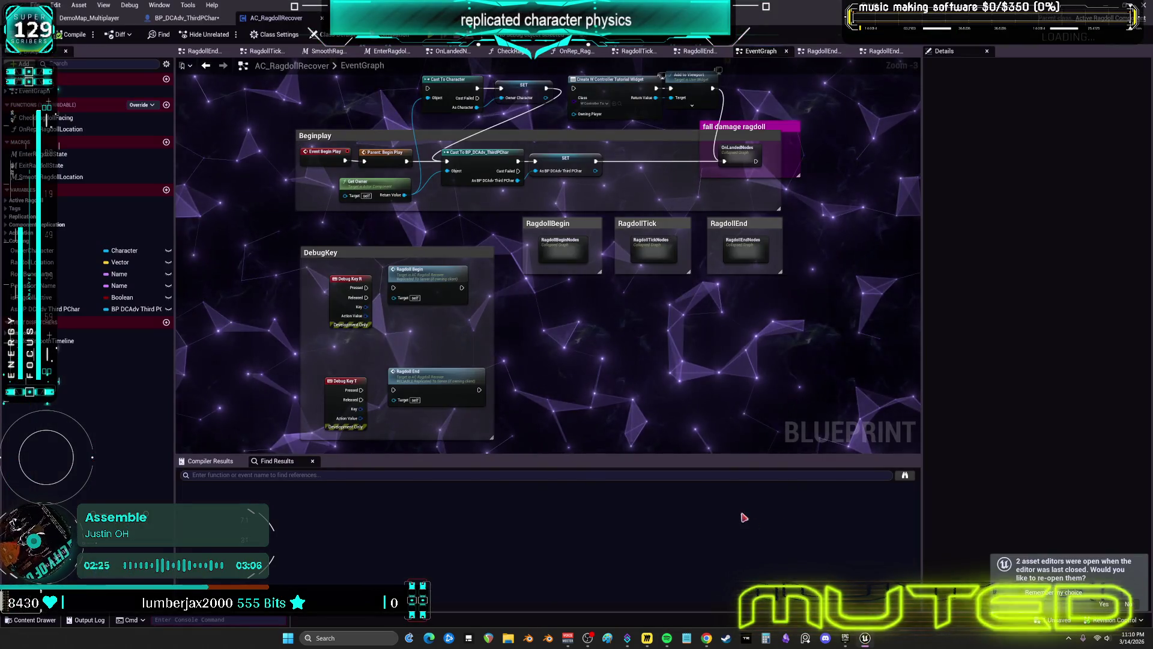
double_click(661, 248)
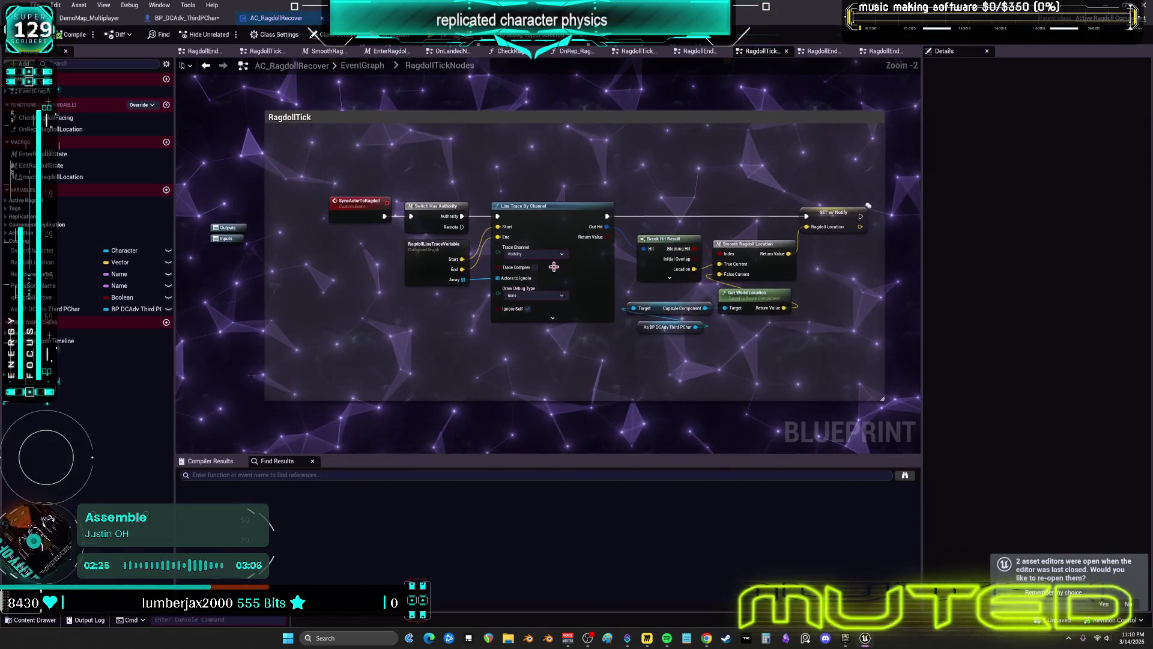
scroll(624, 310, "up", 2)
Step: Inspect the RagdollLineTraceVeriable collapsed graph, then return to the Line Trace By Channel chain
left_click(349, 248)
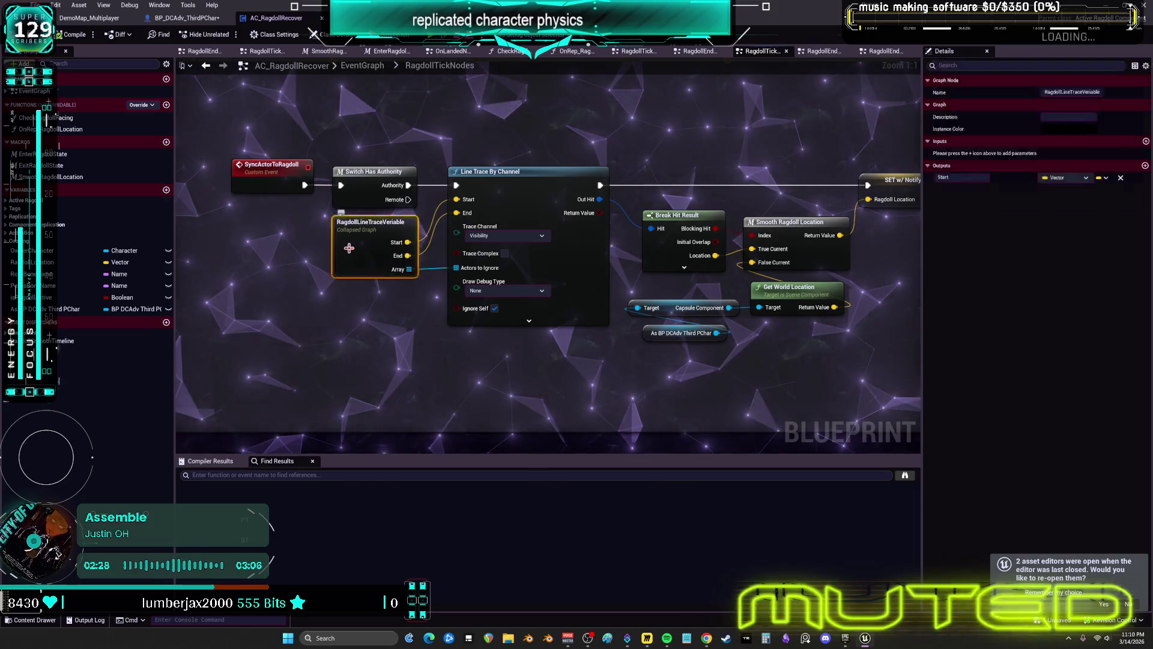
double_click(349, 248)
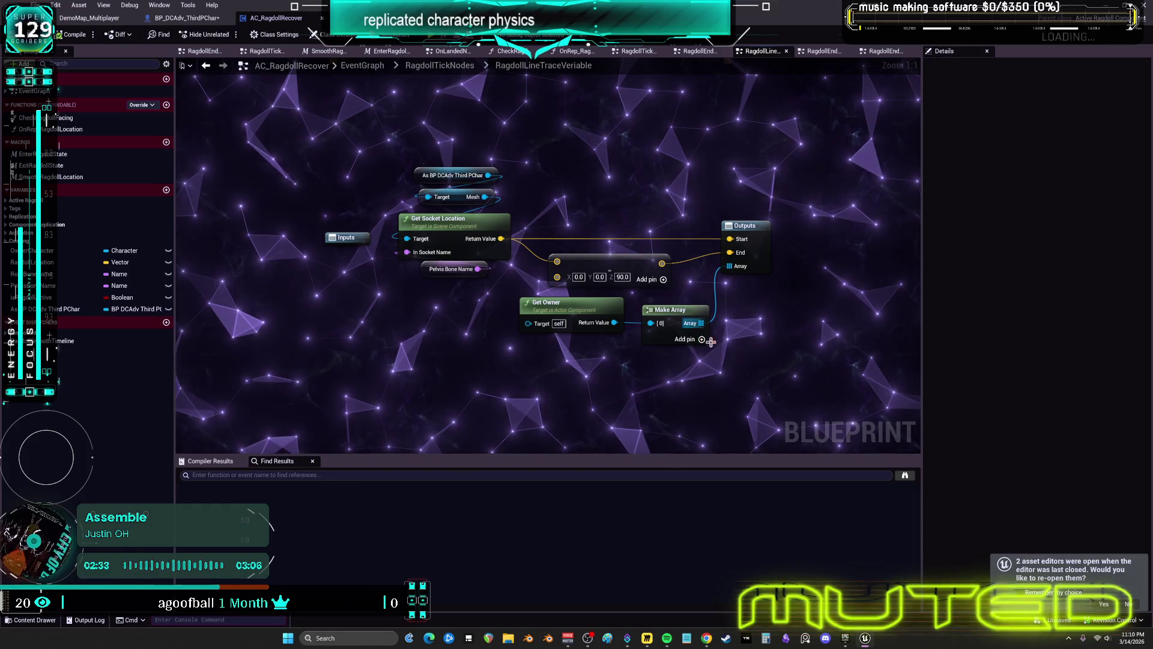
left_click(205, 70)
left_click_drag(759, 160, 590, 174)
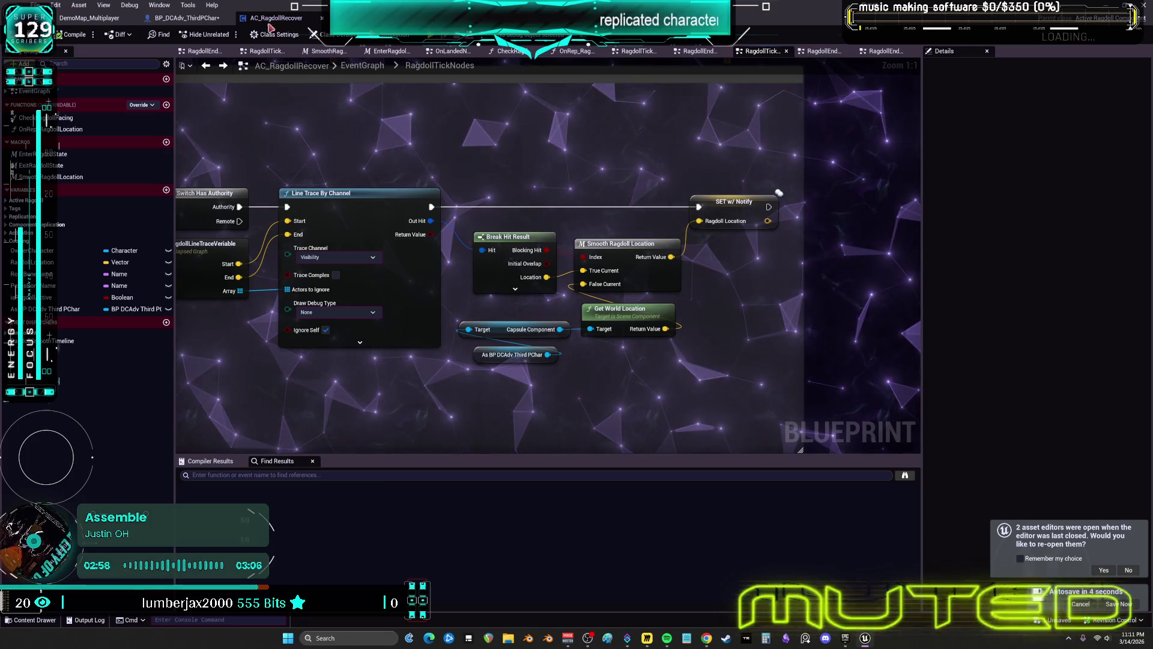
Step: In the character blueprint, review the Get HipLocation on server group and jump to CE_ServerSetRestoringRagdoll
left_click(186, 18)
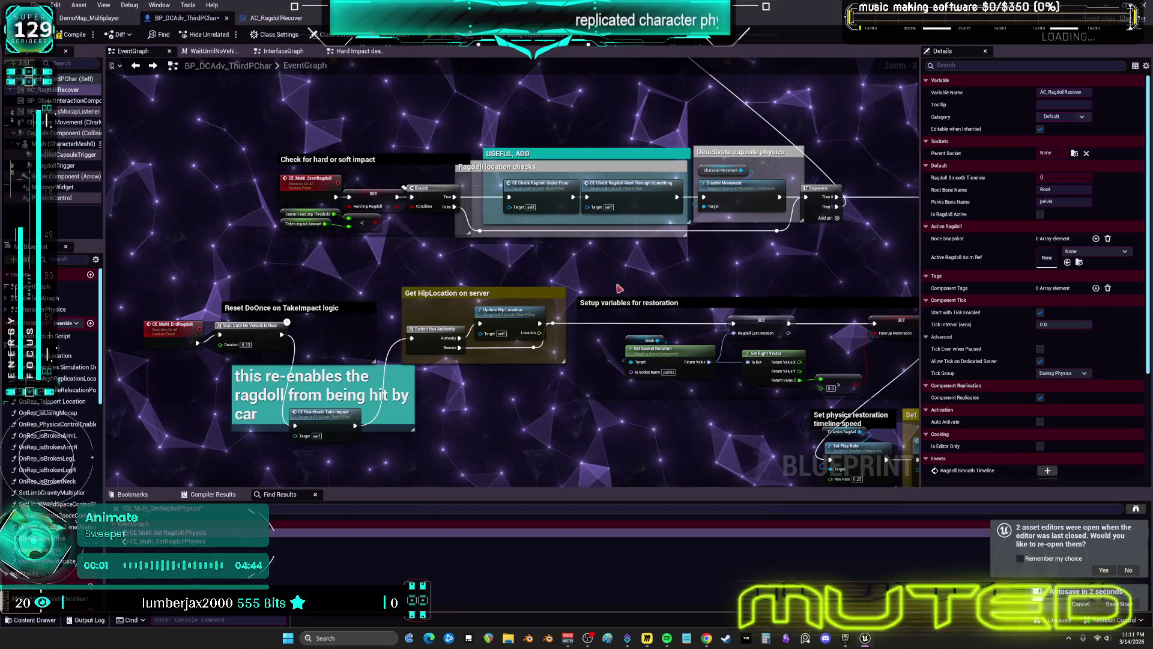
scroll(619, 288, "up", 3)
mouse_move(460, 203)
left_mouse_down()
mouse_move(548, 195)
mouse_move(263, 184)
left_mouse_up()
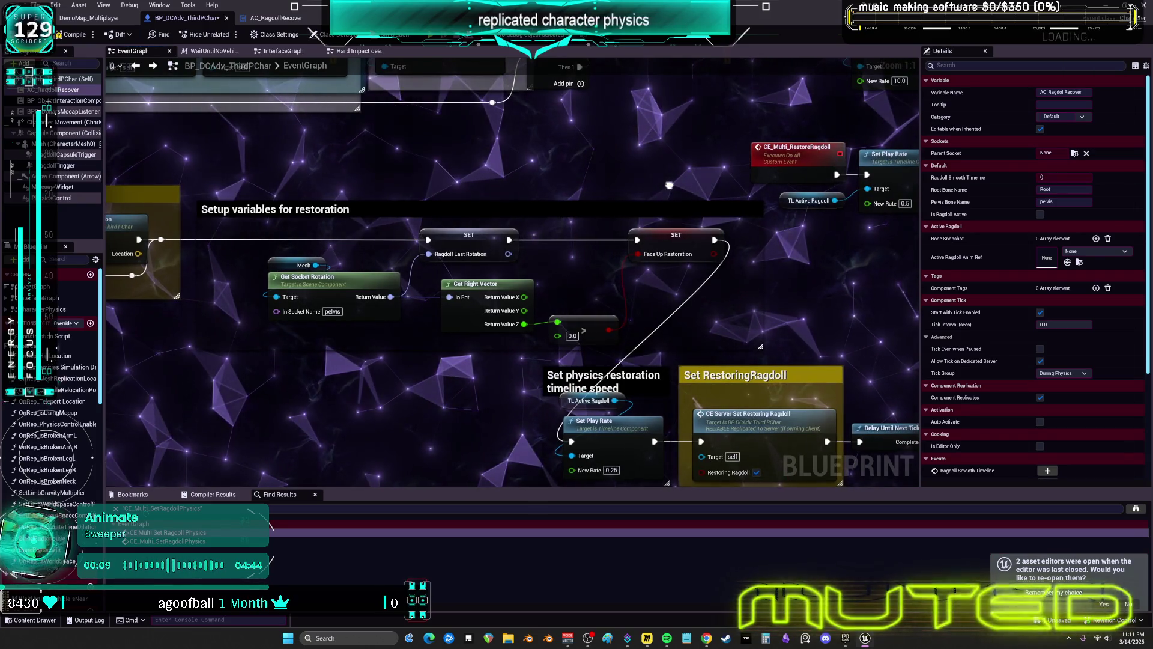
mouse_move(669, 185)
left_mouse_down()
mouse_move(579, 139)
mouse_move(410, 121)
left_mouse_up()
double_click(513, 358)
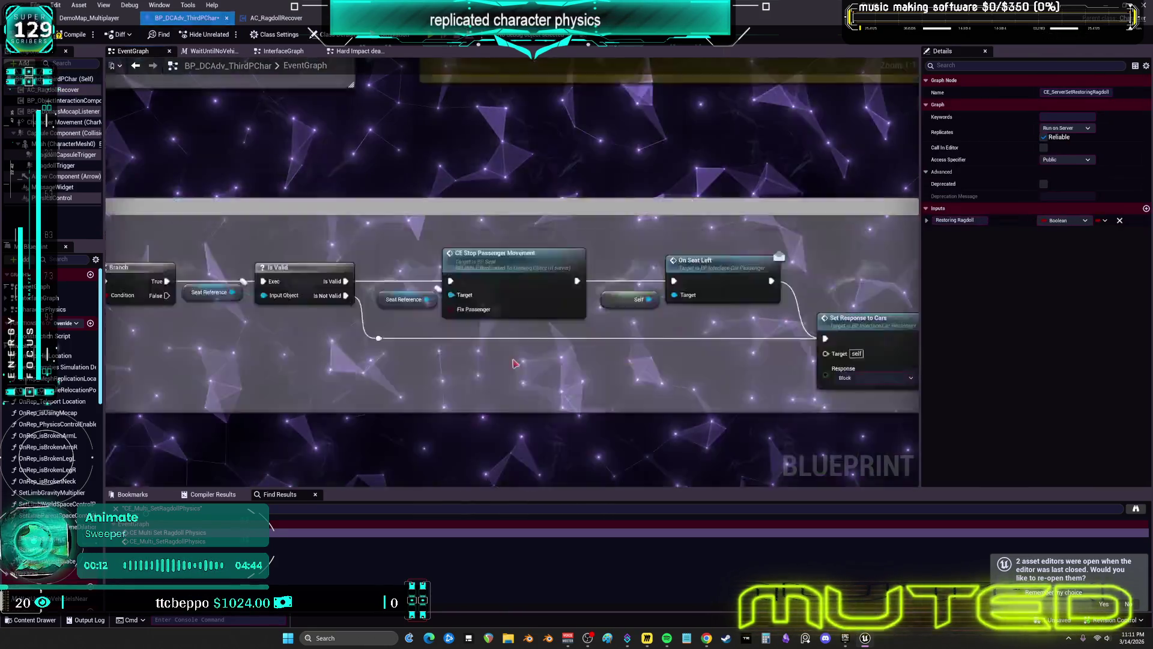
Step: Select the Mesh component and browse to its Anim Class, ABP_Manny_DDV, in the Content Browser
left_click_drag(627, 322, 443, 170)
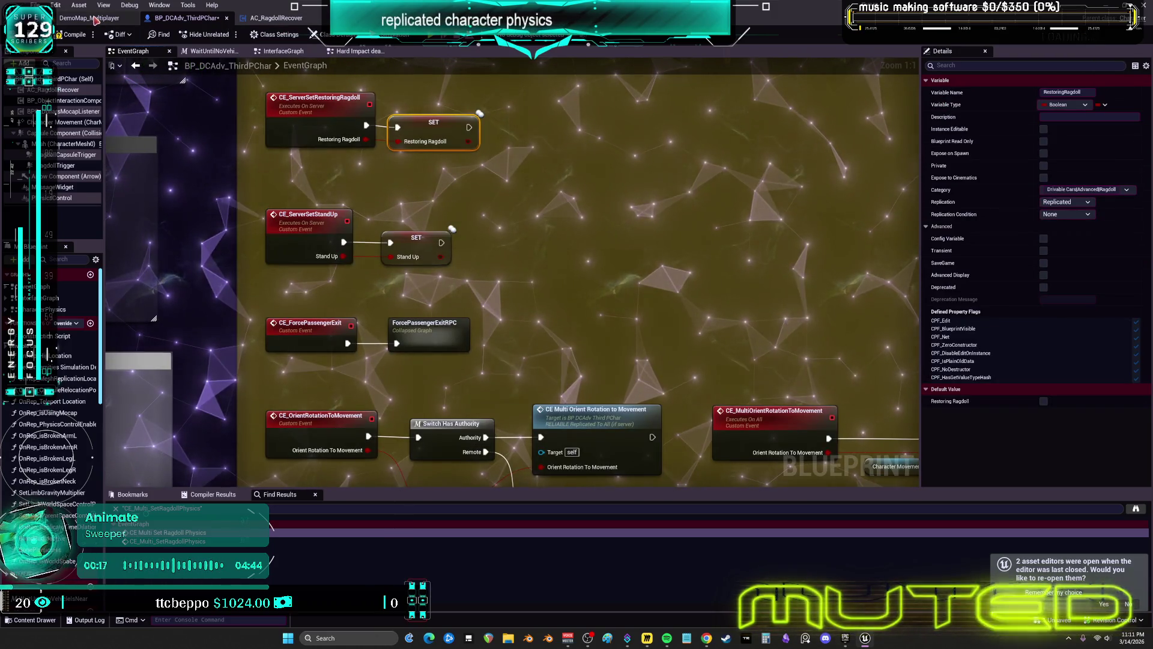
left_click(71, 145)
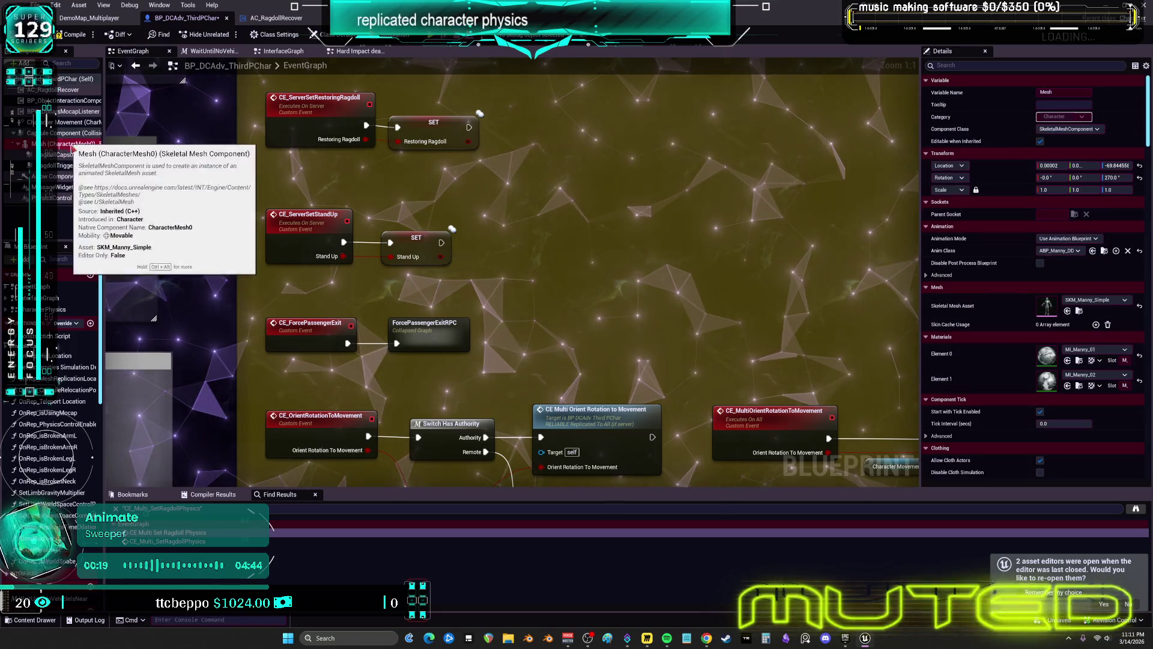
left_click(1093, 250)
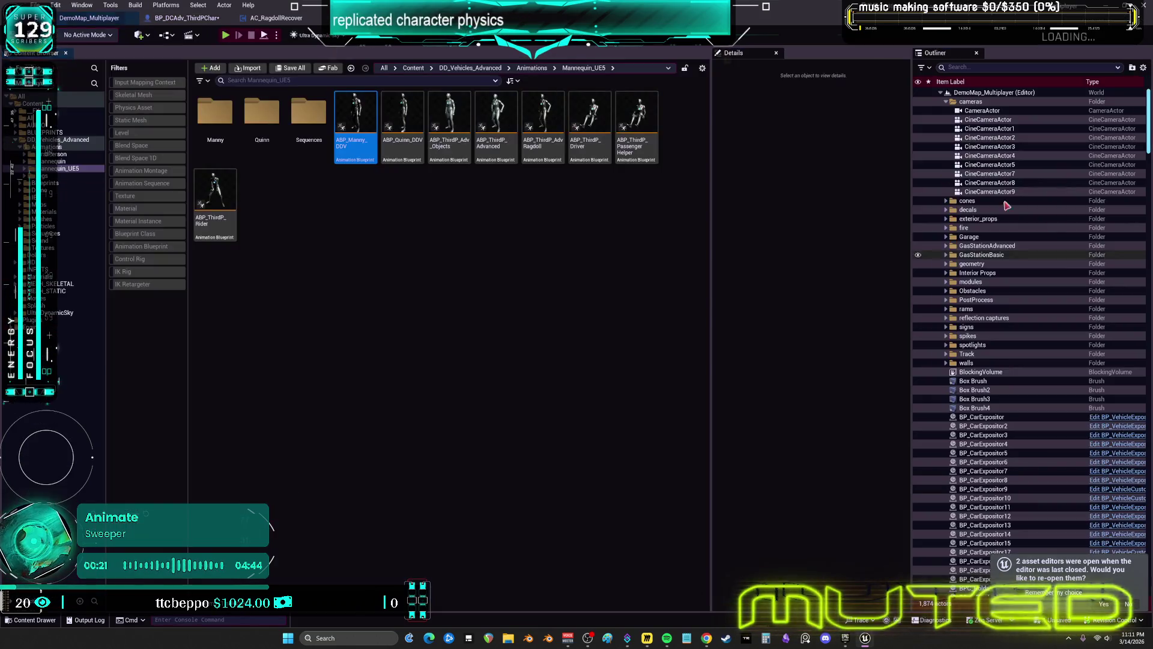
Step: Open ABP_Manny_DDV's AnimGraph at the ragdoll-restoration blend and enter the linked ABP_ThirdP_AdvRagdoll graph
double_click(355, 117)
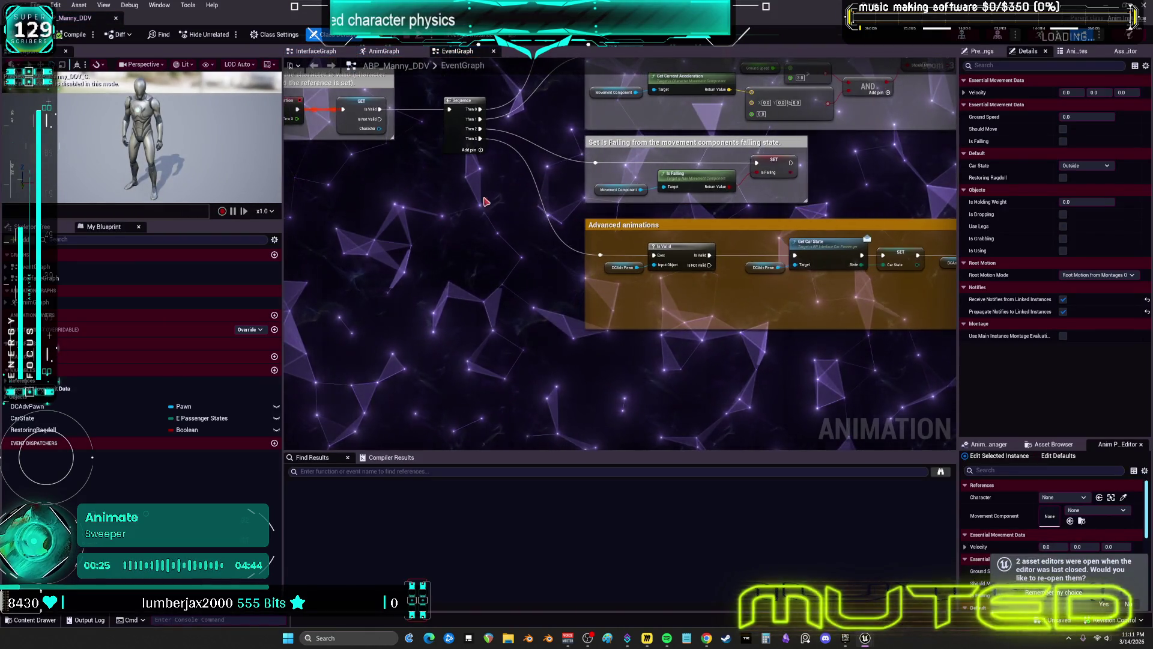
left_click(384, 51)
scroll(577, 206, "up", 5)
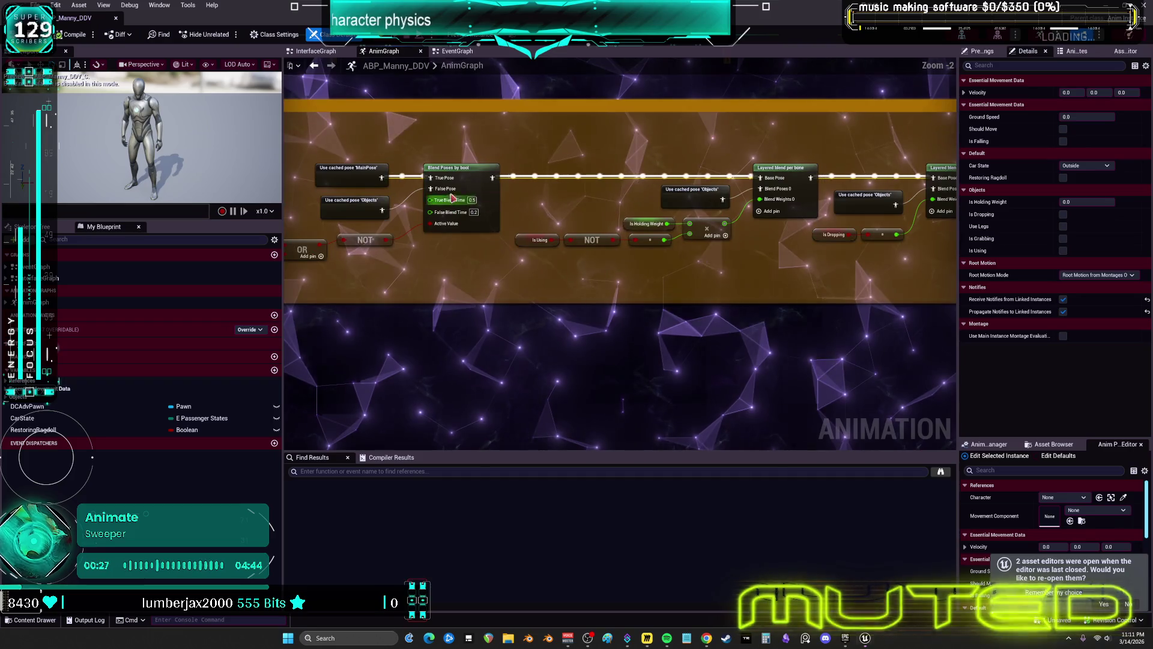
scroll(447, 147, "down", 3)
scroll(701, 192, "up", 6)
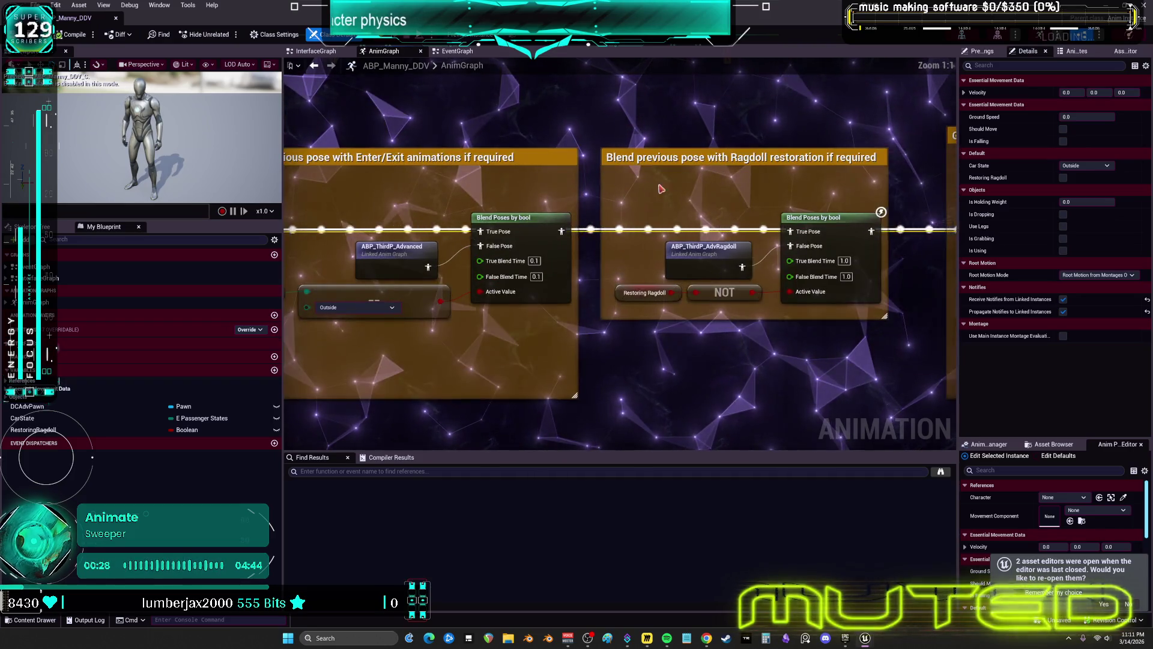
double_click(708, 249)
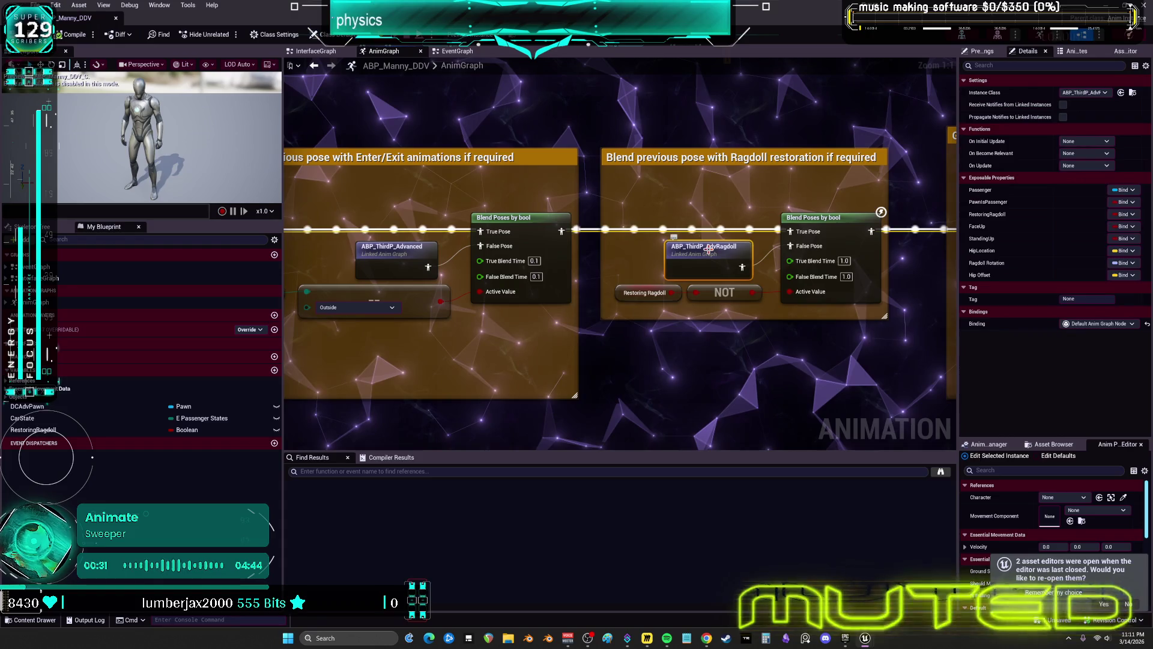
Step: Inspect ABP_ThirdP_AdvRagdoll's Event Tick variable setters that read the restoring-ragdoll state
left_click_drag(634, 194, 802, 176)
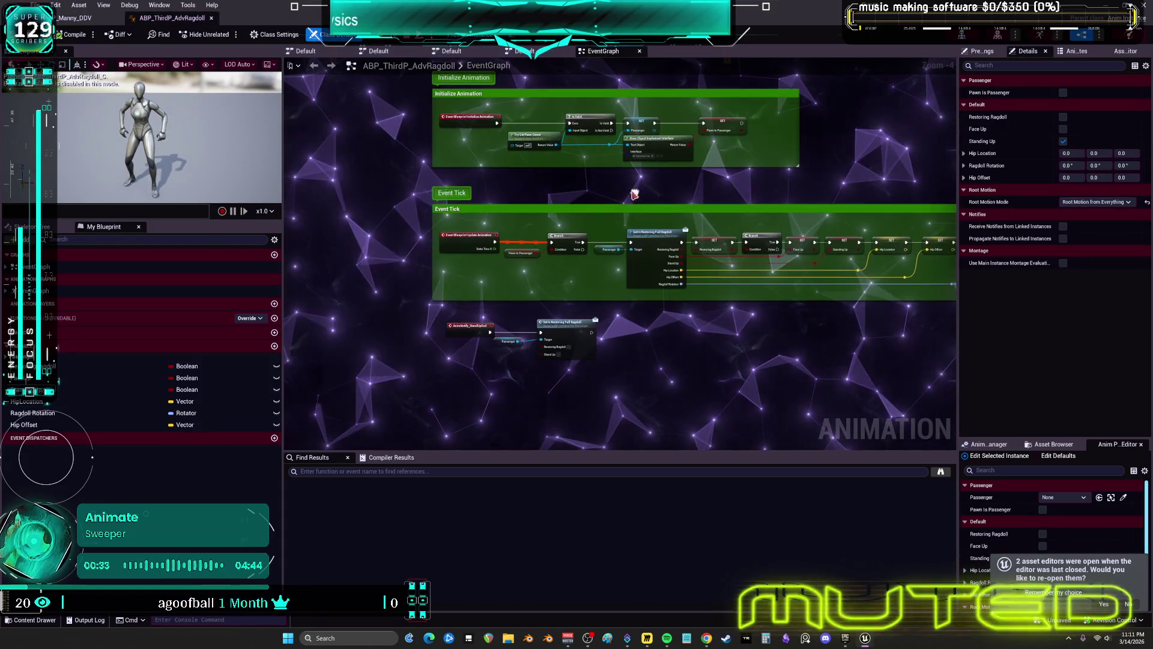
scroll(551, 219, "up", 4)
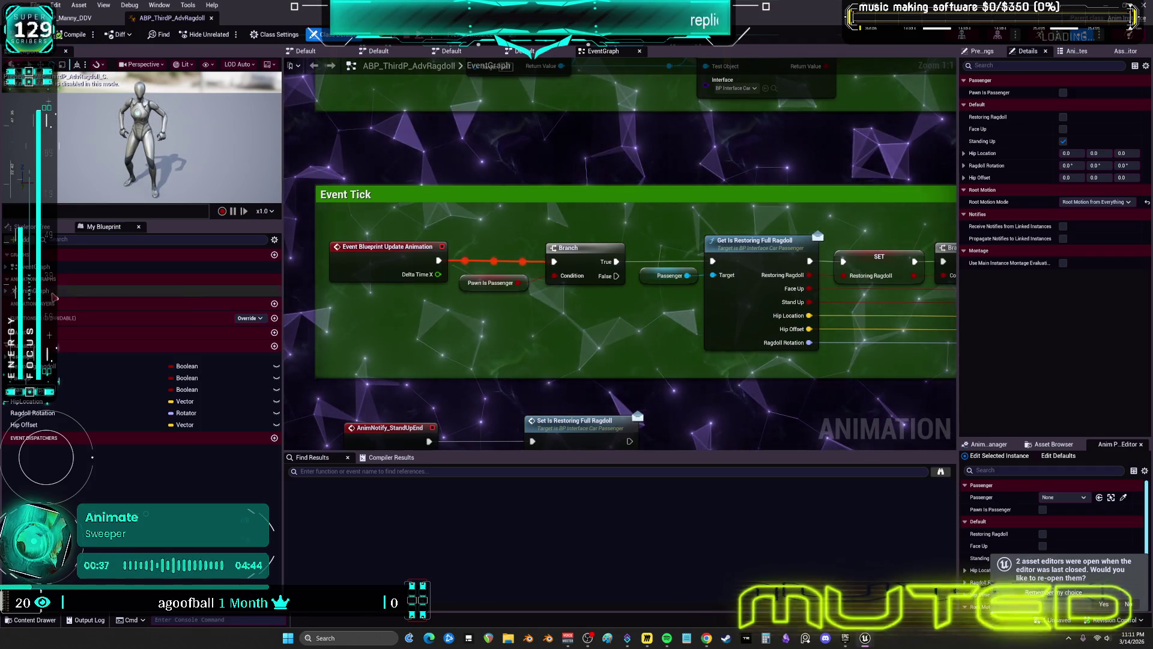
double_click(54, 283)
double_click(33, 266)
scroll(462, 305, "up", 4)
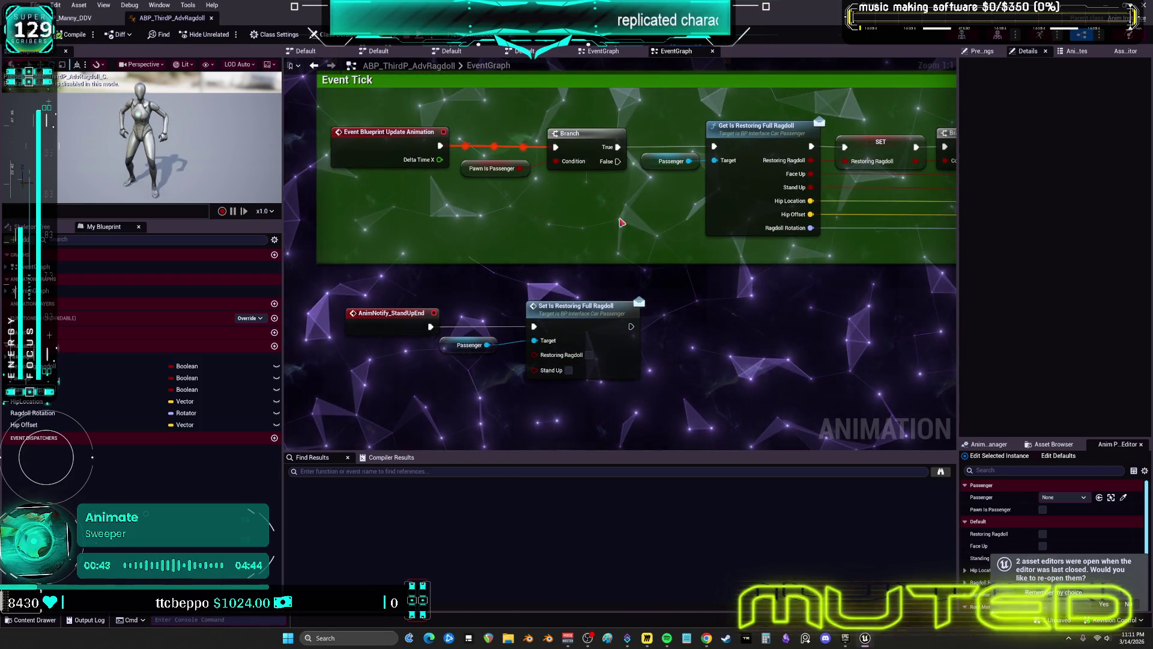
left_click_drag(621, 222, 613, 361)
mouse_move(534, 150)
left_mouse_down()
mouse_move(533, 318)
mouse_move(660, 507)
mouse_move(490, 227)
mouse_move(573, 222)
left_mouse_up()
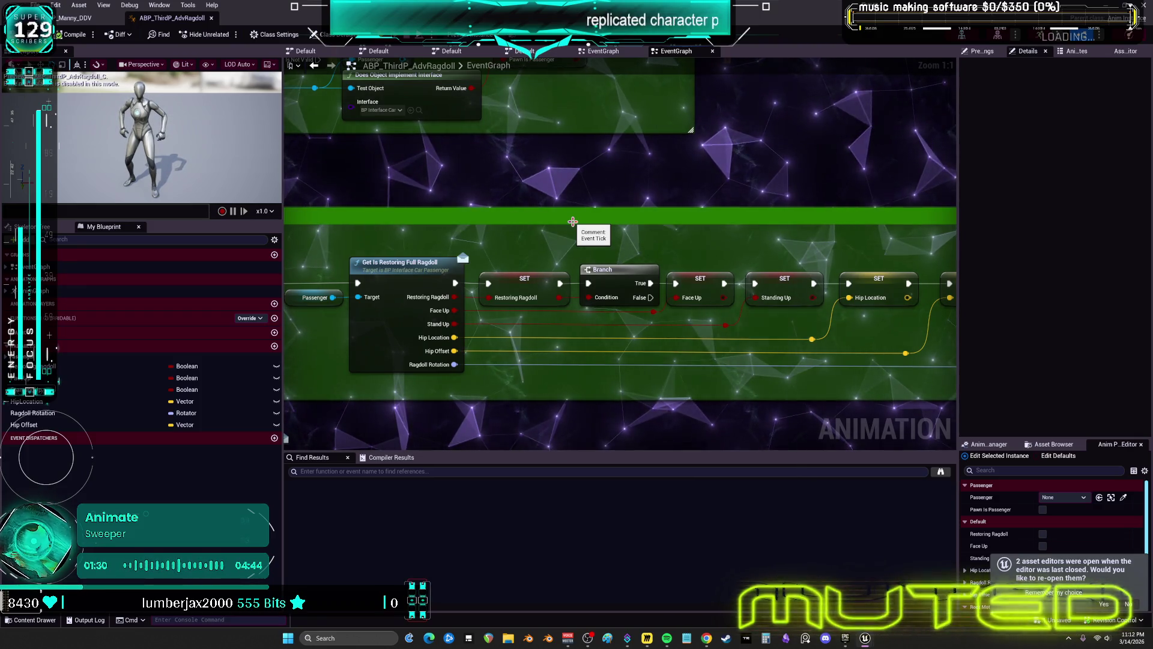
Step: Redock the animation blueprint editor and return to the BP_DCAdv_ThirdPChar event graph
left_click(75, 18)
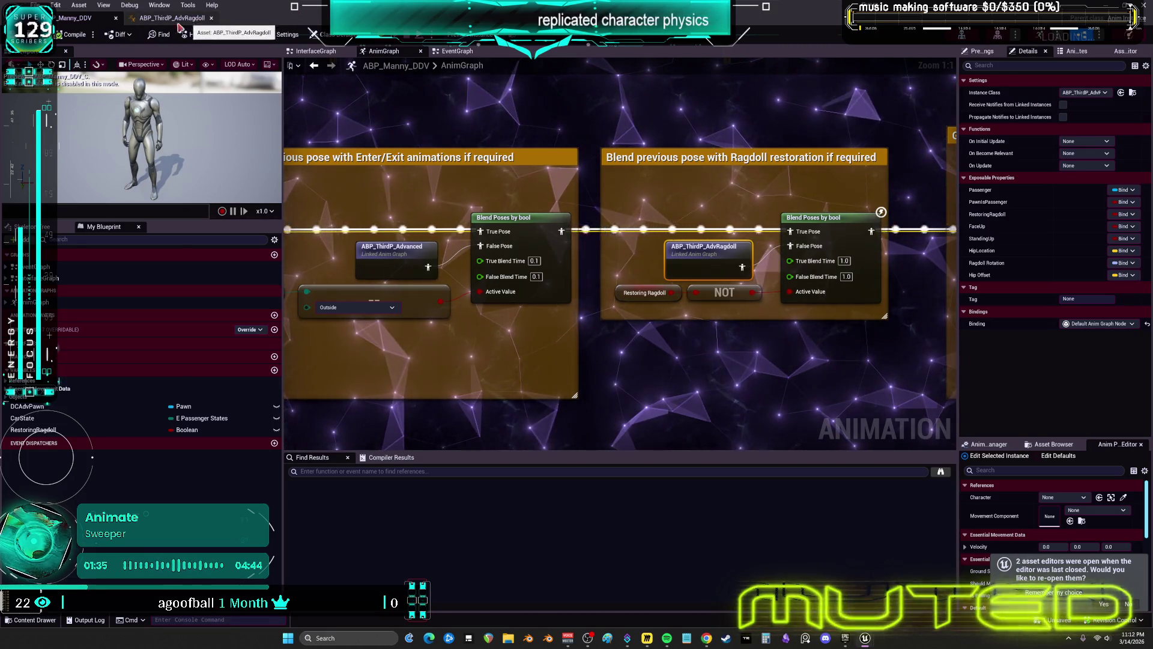
left_click_drag(187, 22, 439, 62)
left_click_drag(350, 81, 360, 18)
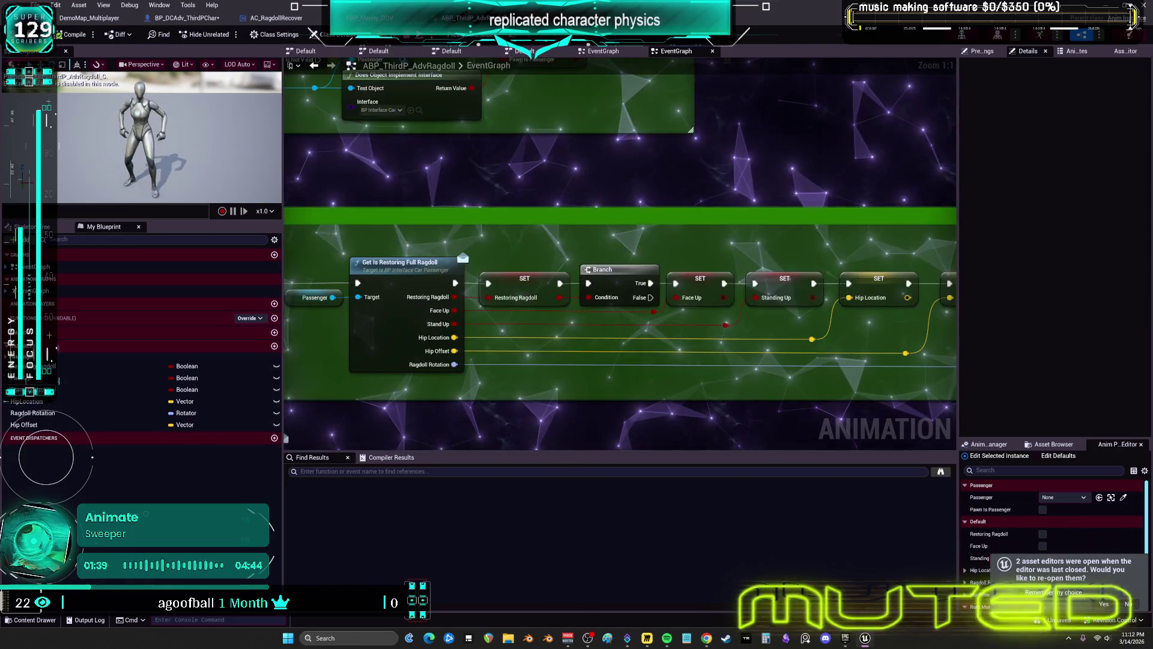
left_click(183, 18)
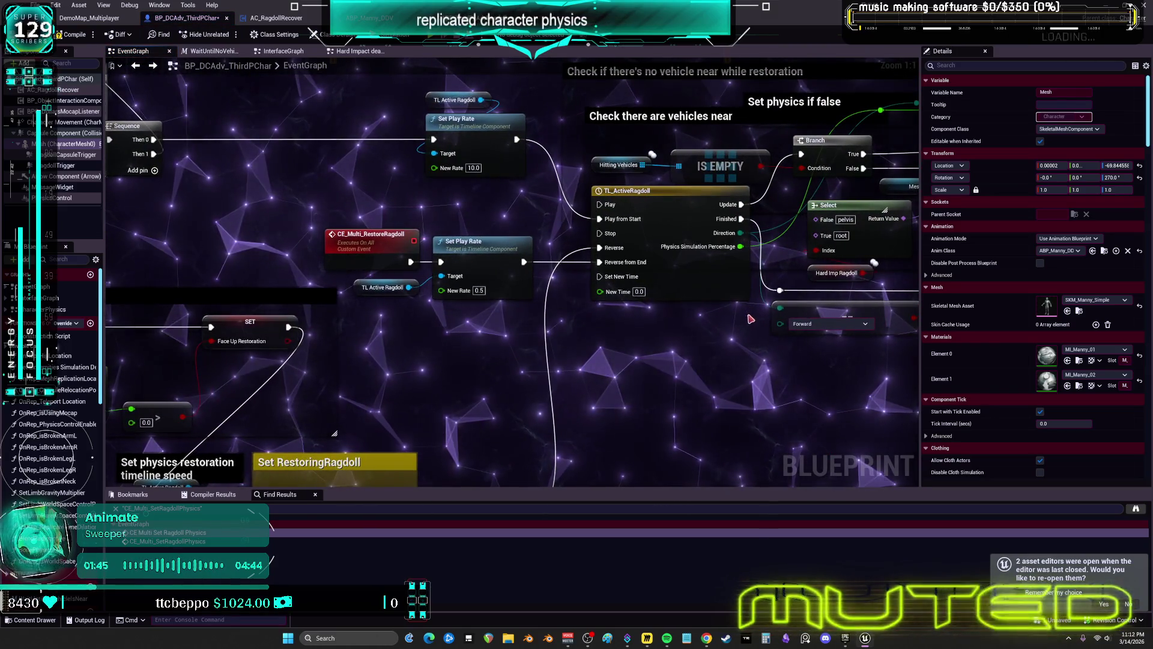
Step: Wrap both Branches, Hard Imp Ragdoll and the CE restore calls after the Delay in a new comment
mouse_move(582, 327)
left_mouse_down()
mouse_move(672, 269)
mouse_move(667, 241)
mouse_move(634, 220)
left_mouse_up()
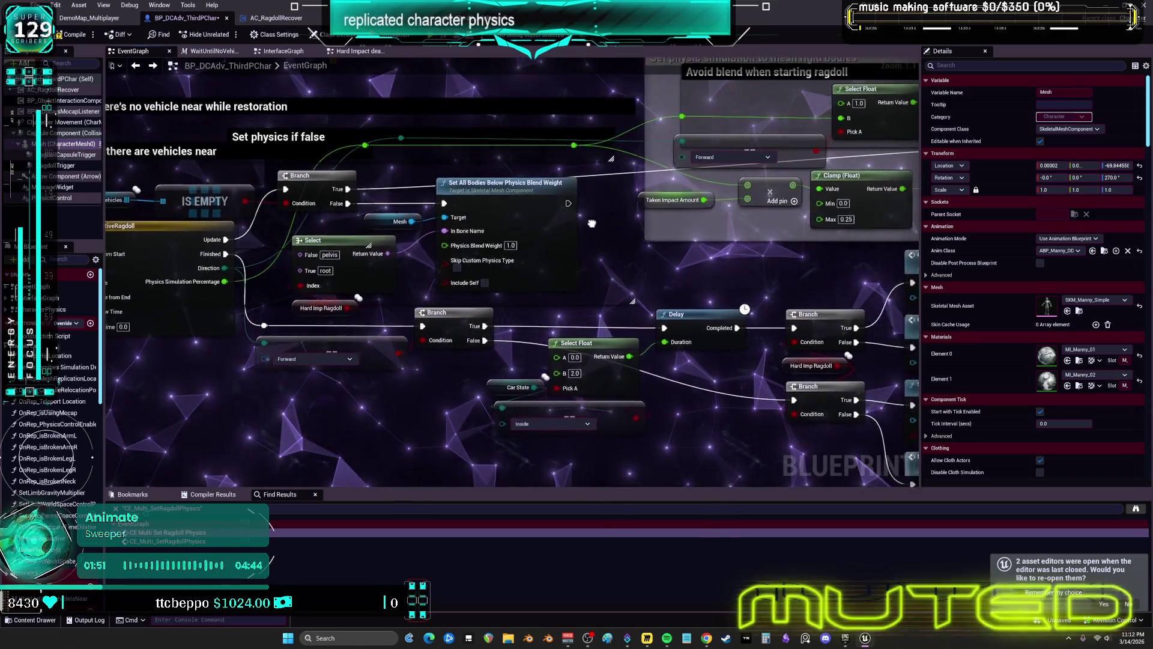
mouse_move(519, 263)
left_mouse_down()
mouse_move(437, 270)
mouse_move(114, 252)
left_mouse_up()
mouse_move(111, 358)
left_mouse_down()
mouse_move(252, 312)
mouse_move(144, 149)
mouse_move(152, 126)
left_mouse_up()
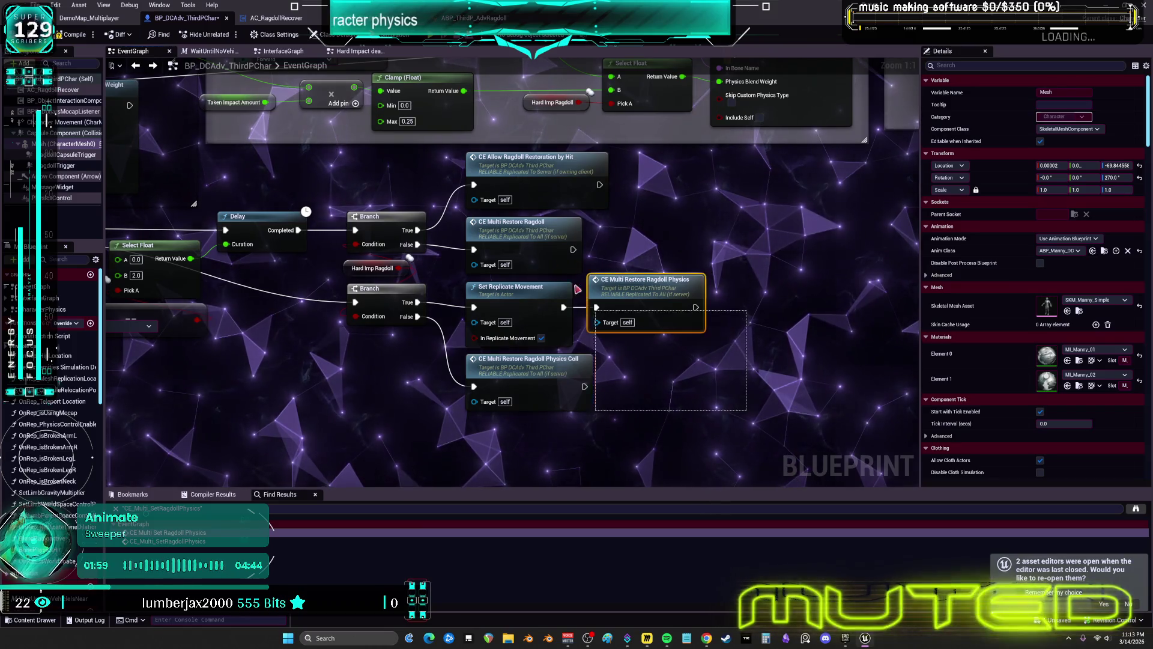
scroll(475, 177, "down", 5)
scroll(617, 324, "up", 3)
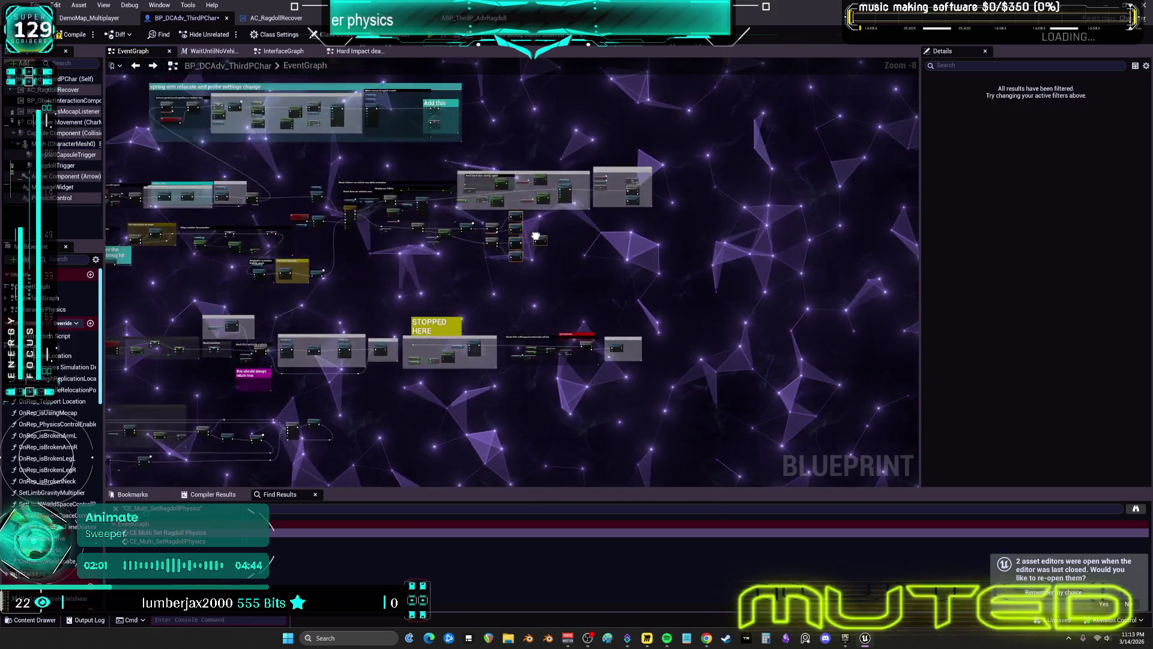
left_click_drag(617, 323, 370, 162)
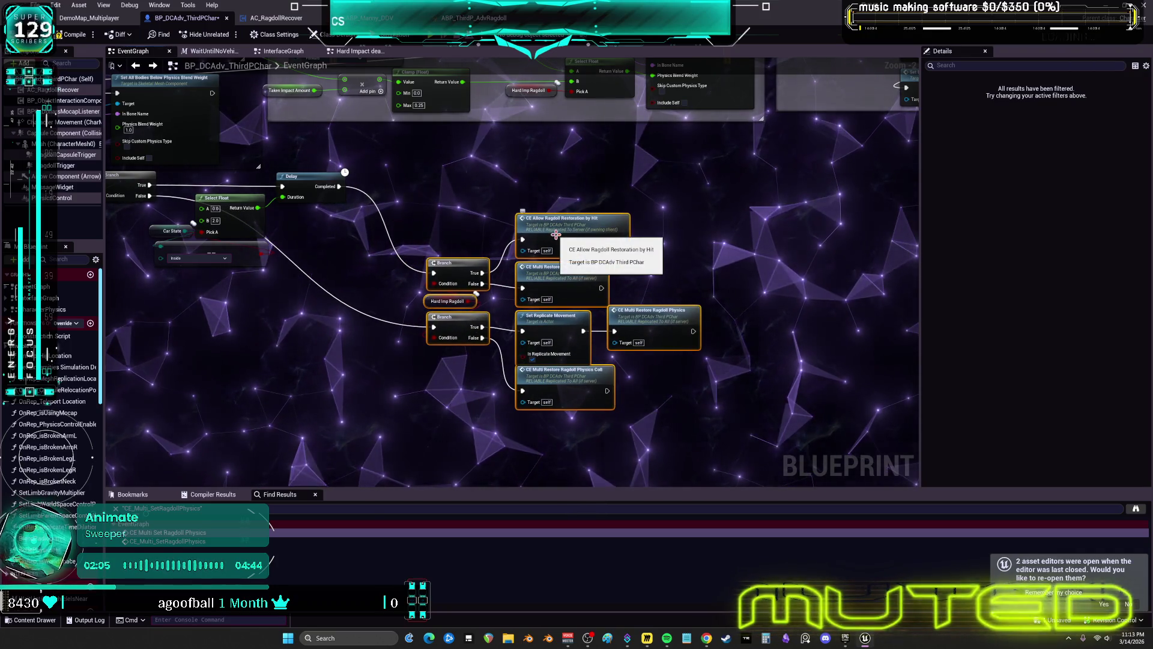
key("c")
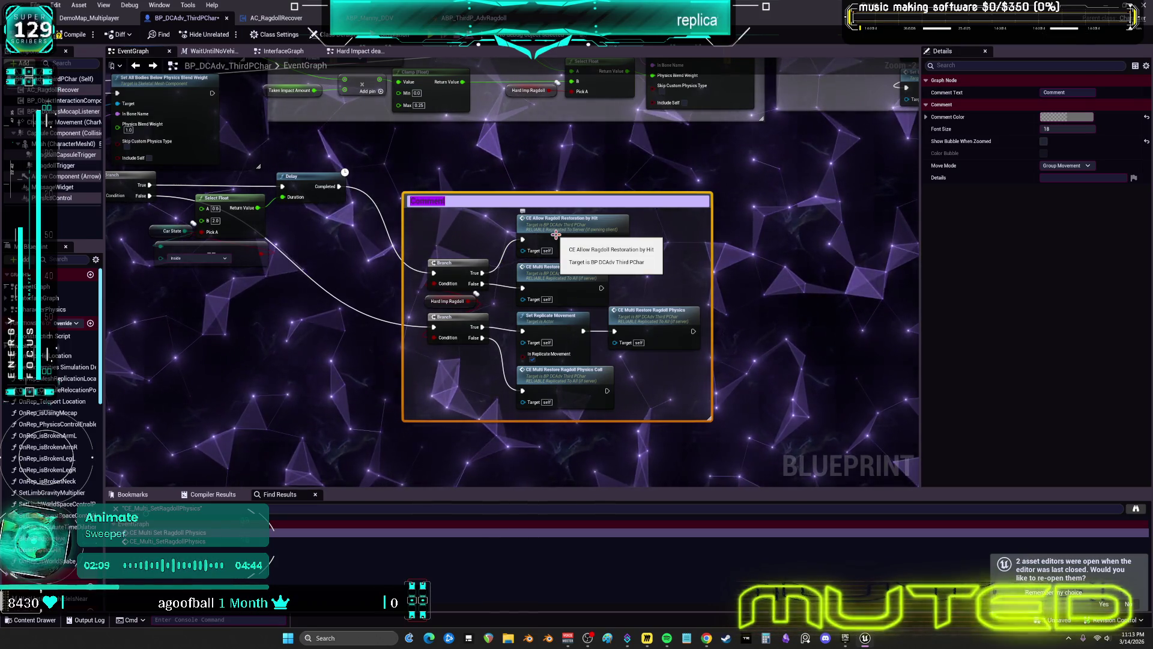
Step: Complete the comment title as 'CHECK FOR END RAGDOLLB REQUIREMENTS' and commit it
type("HECK FOR")
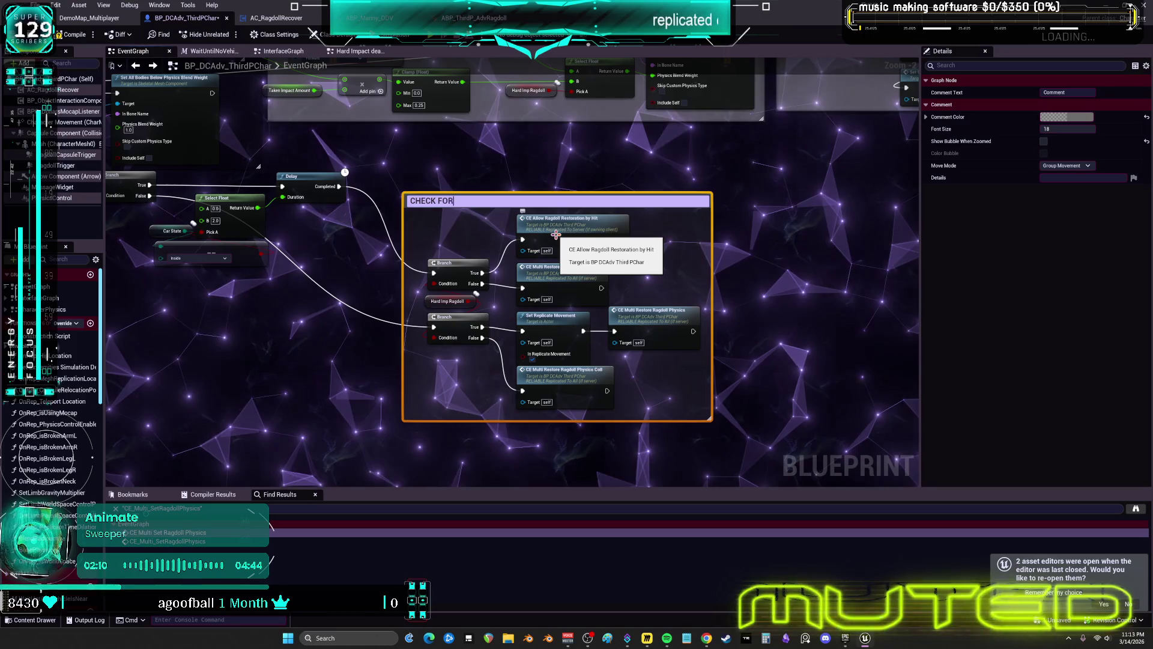
type(" END RAGDOLL")
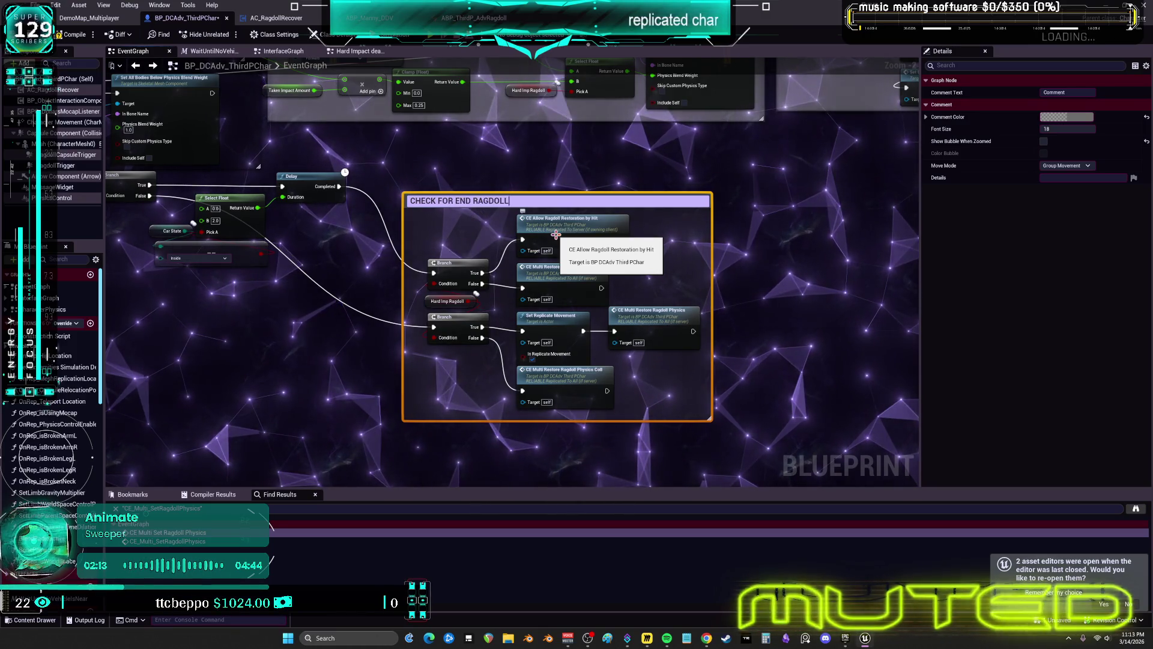
scroll(555, 234, "up", 1)
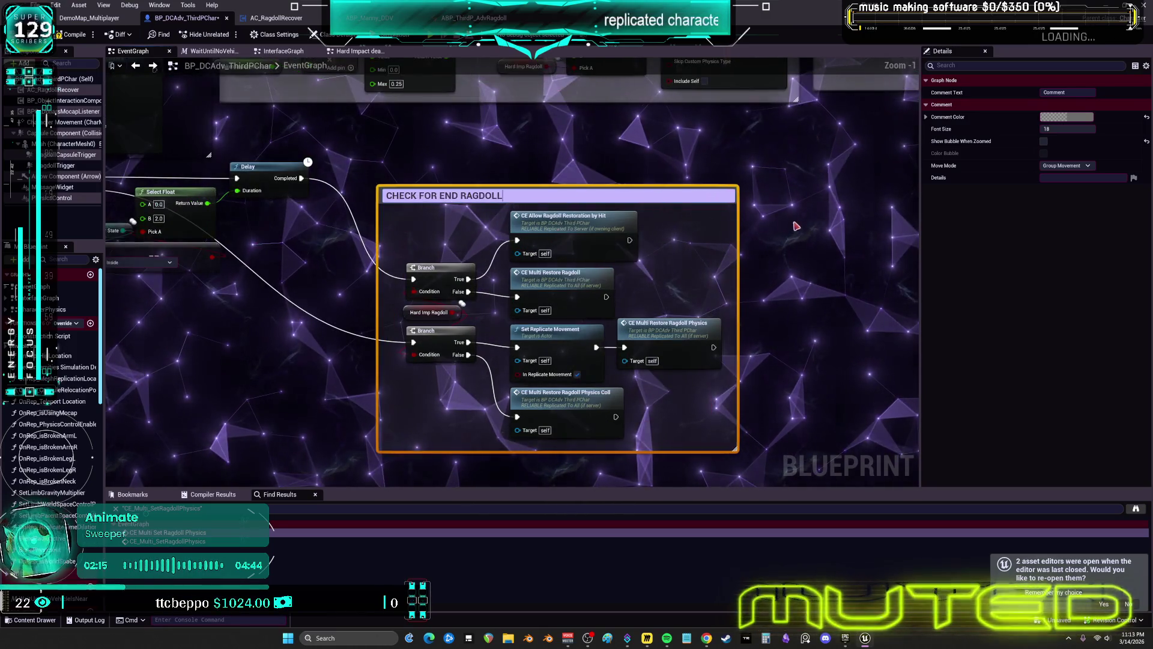
key("Return")
double_click(519, 196)
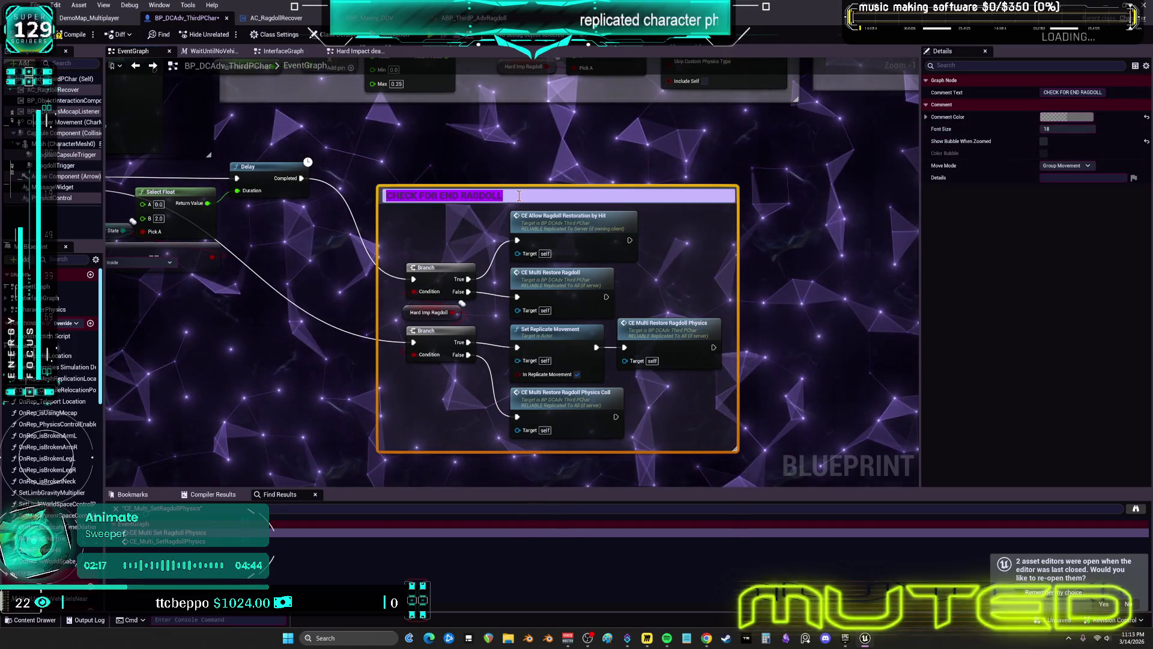
left_click(519, 196)
type("B REQU")
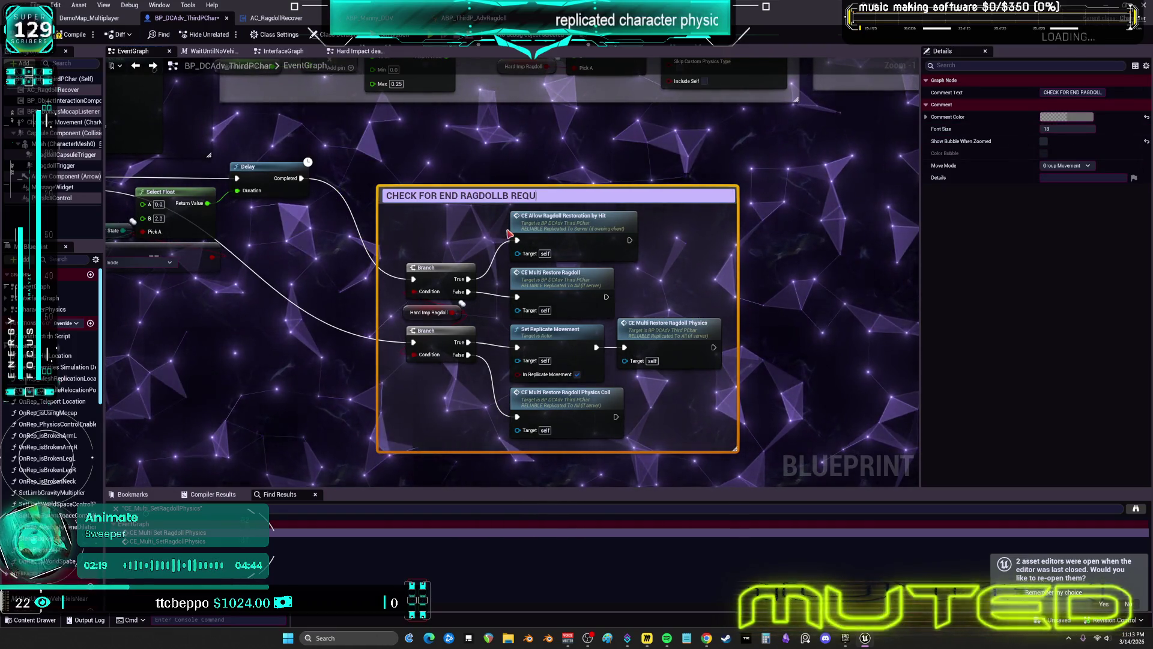
type("IREMENTS")
key("Return")
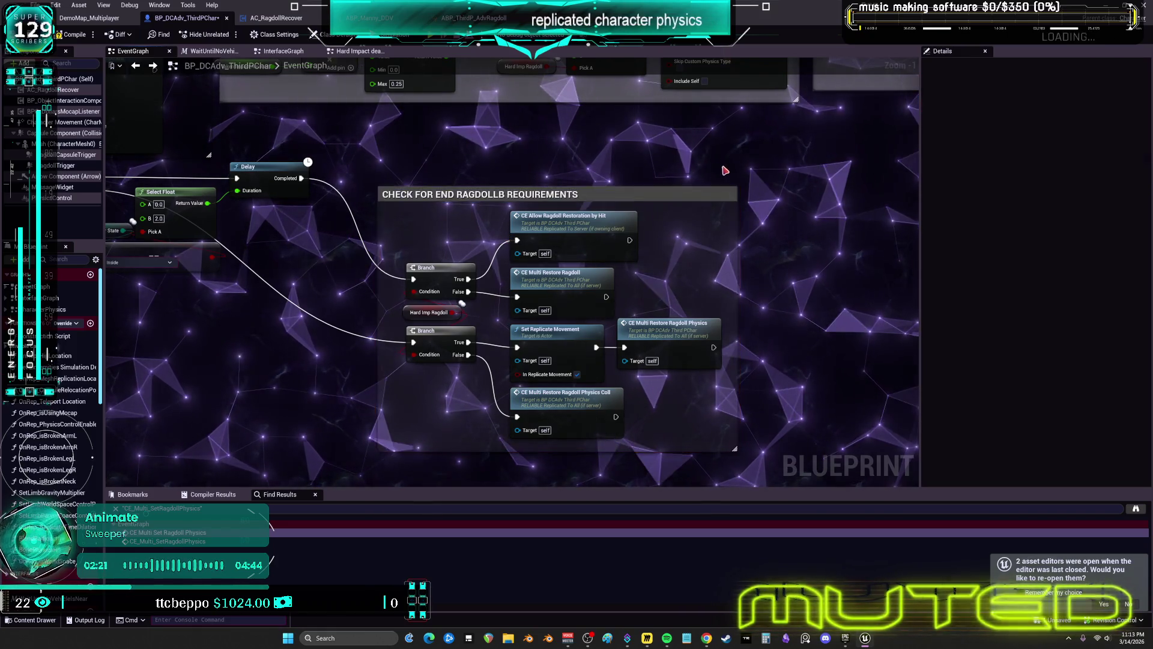
Step: Tint the comment box cyan with the Comment Color picker and confirm it
left_click(1068, 120)
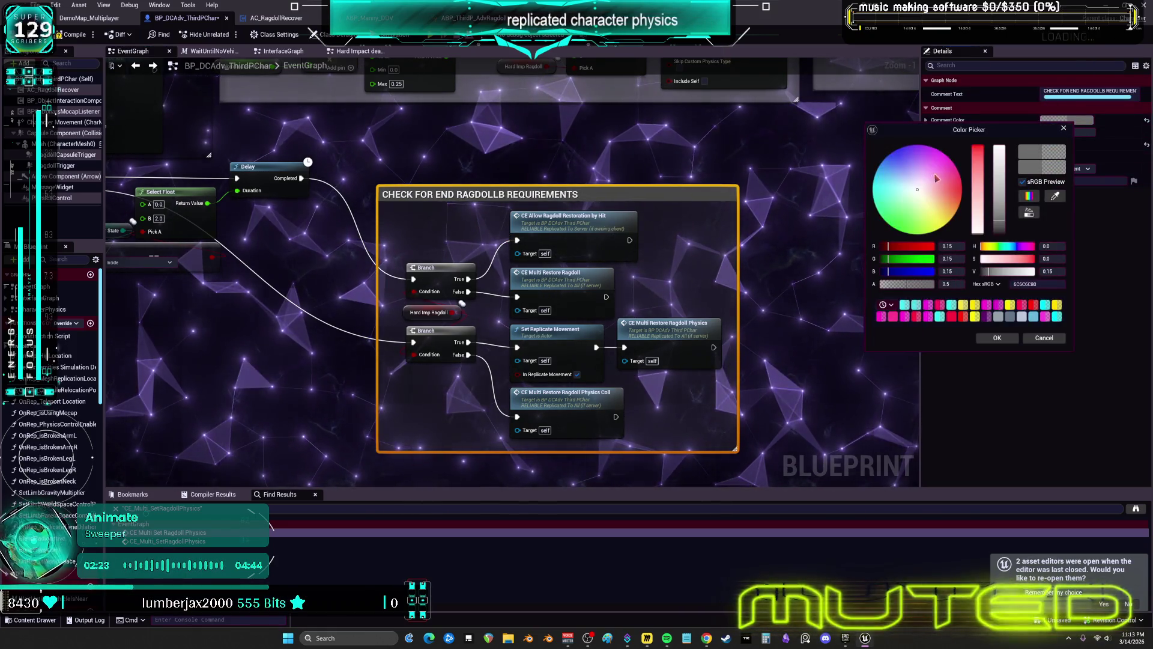
left_click(874, 191)
left_click(999, 154)
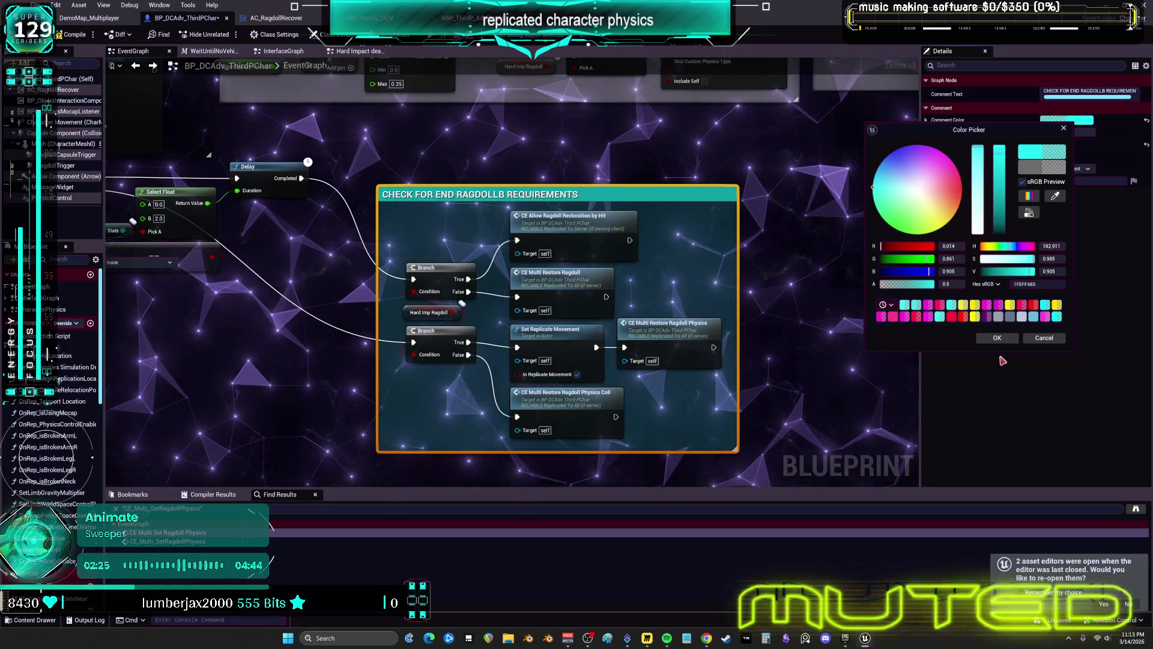
left_click(997, 338)
scroll(799, 239, "down", 2)
mouse_move(164, 234)
left_mouse_down()
mouse_move(457, 231)
mouse_move(486, 302)
mouse_move(533, 312)
mouse_move(674, 280)
left_mouse_up()
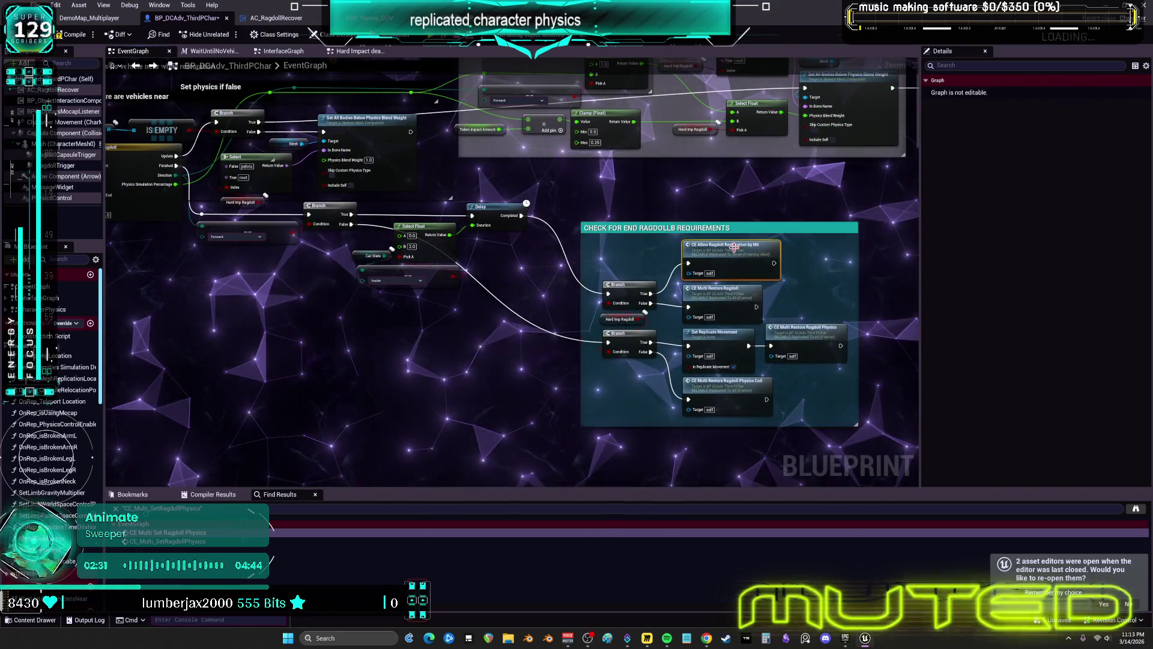
Step: Inspect the CE_AllowRagdollRestorationByHit, CE_CheckRagdollUnderFloor and CE_Multi_EndRagdoll event definitions
double_click(720, 249)
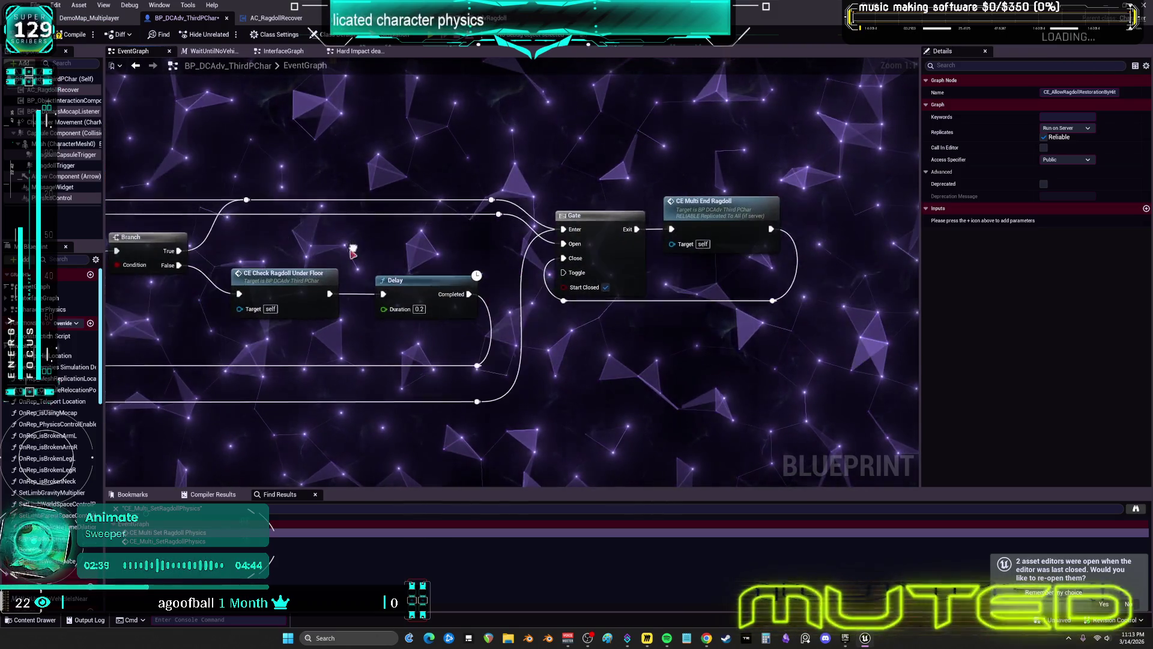
double_click(286, 280)
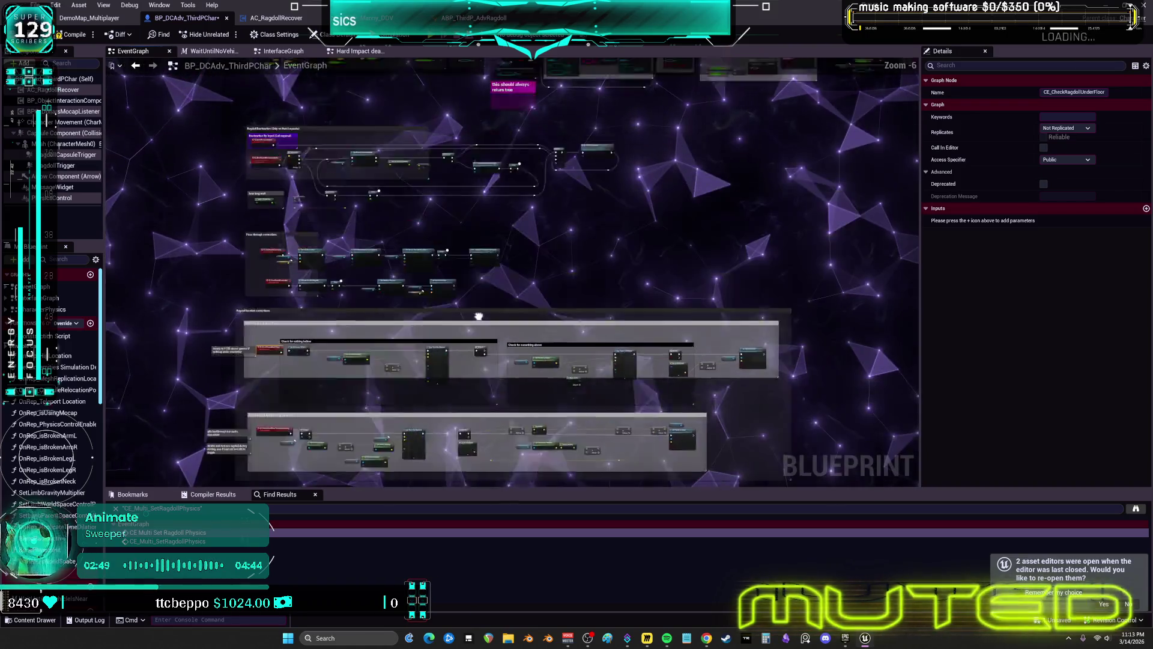
left_click_drag(478, 316, 473, 343)
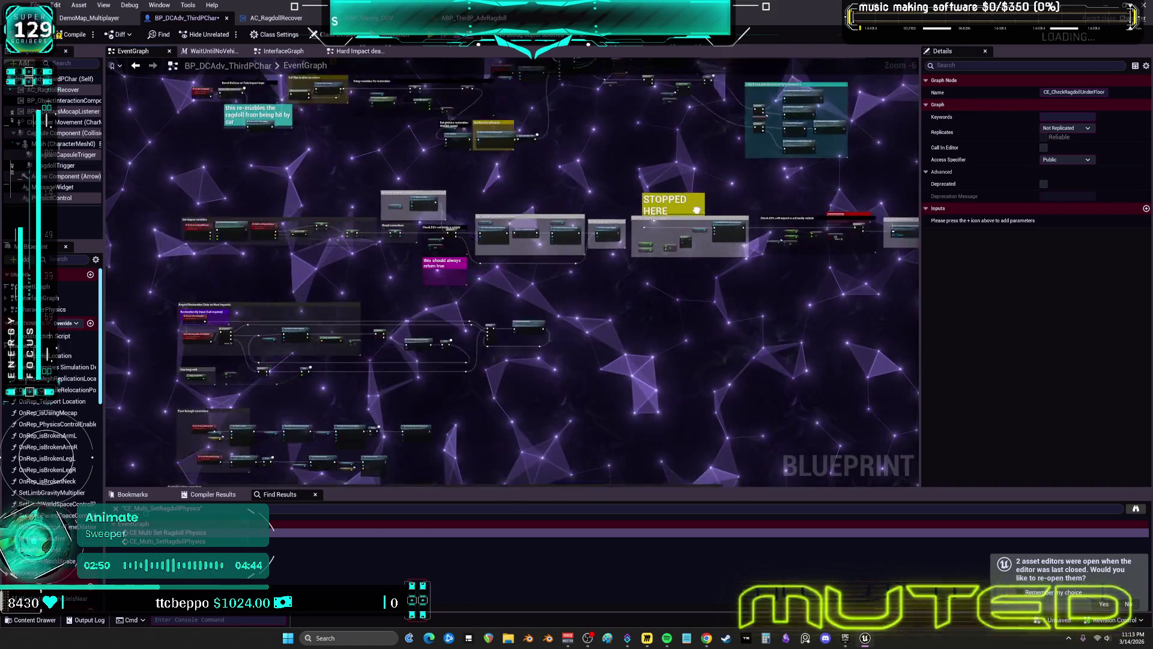
scroll(530, 208, "up", 7)
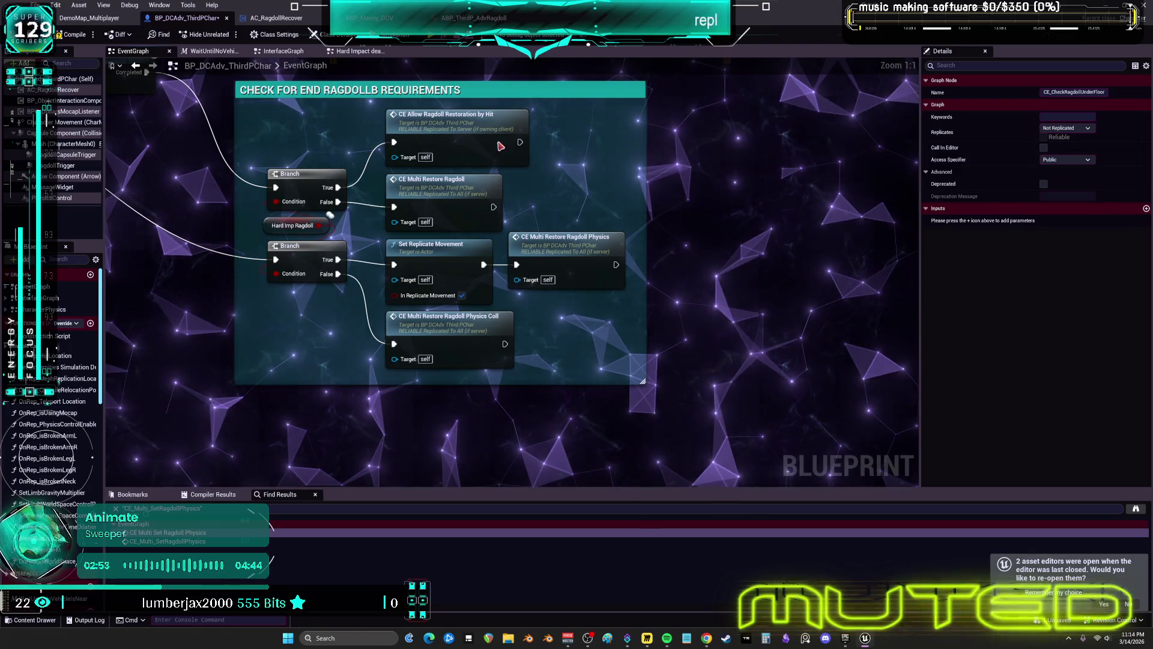
mouse_move(501, 146)
left_mouse_down()
mouse_move(675, 208)
mouse_move(692, 197)
left_mouse_up()
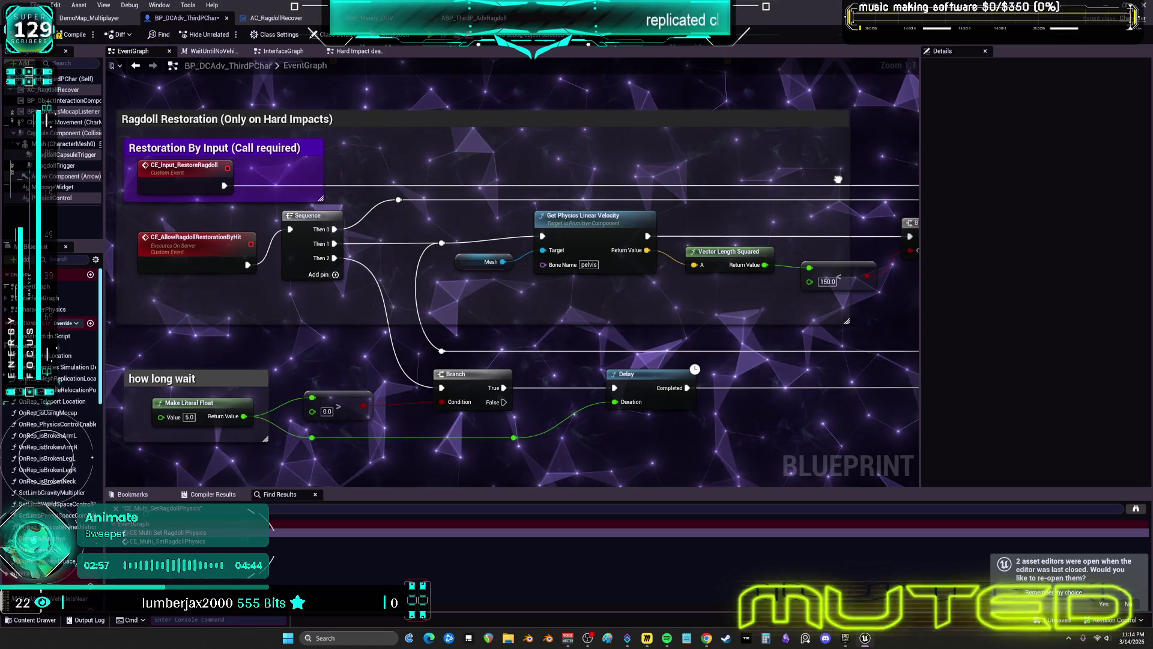
mouse_move(834, 180)
left_mouse_down()
mouse_move(577, 206)
mouse_move(447, 194)
left_mouse_up()
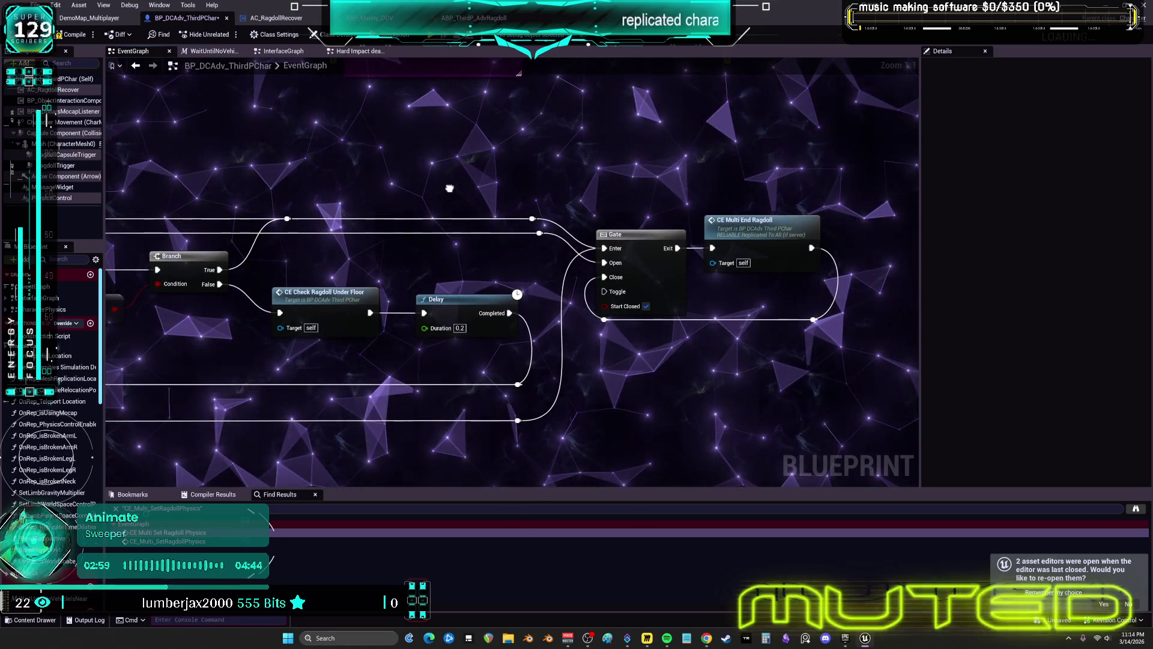
double_click(759, 230)
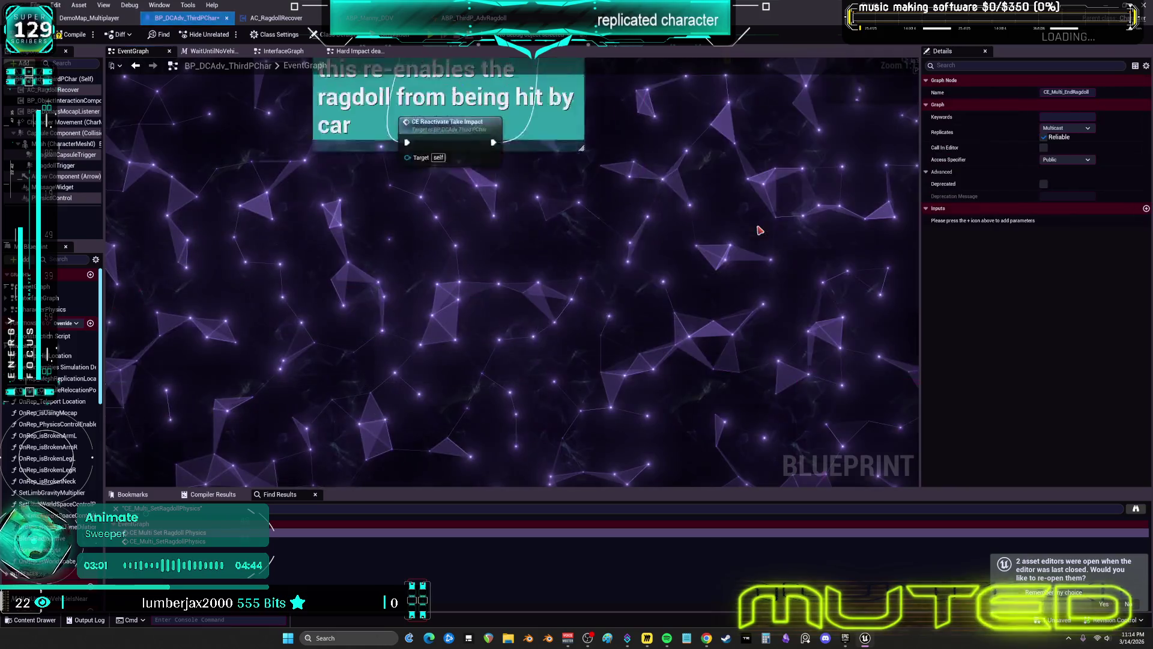
Step: Check the Set Replicate Movement node and the CE_Multi_RestoreRagdollPhysics event definition
left_click_drag(760, 227, 732, 223)
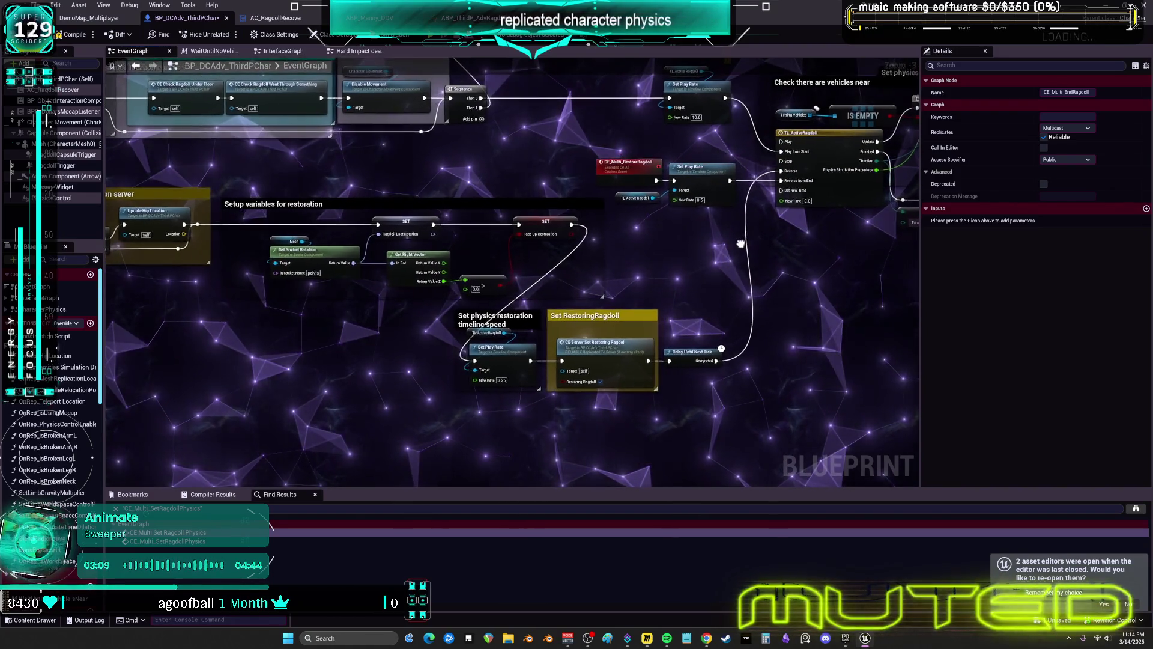
scroll(613, 242, "up", 2)
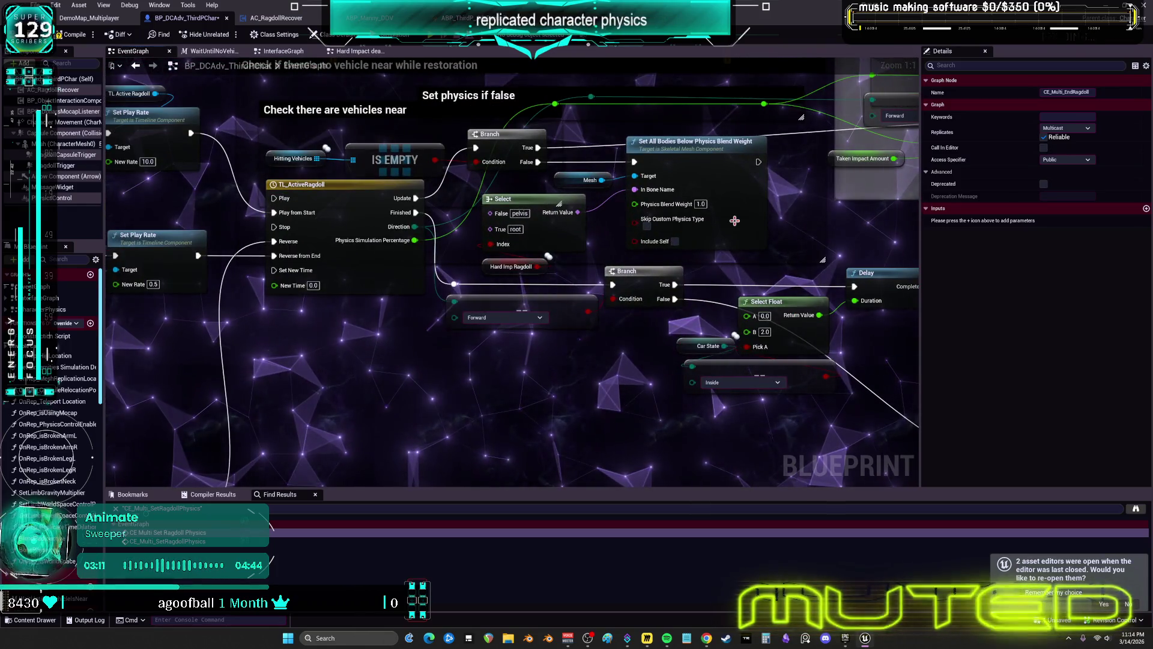
mouse_move(700, 328)
left_mouse_down()
mouse_move(462, 312)
mouse_move(499, 215)
left_mouse_up()
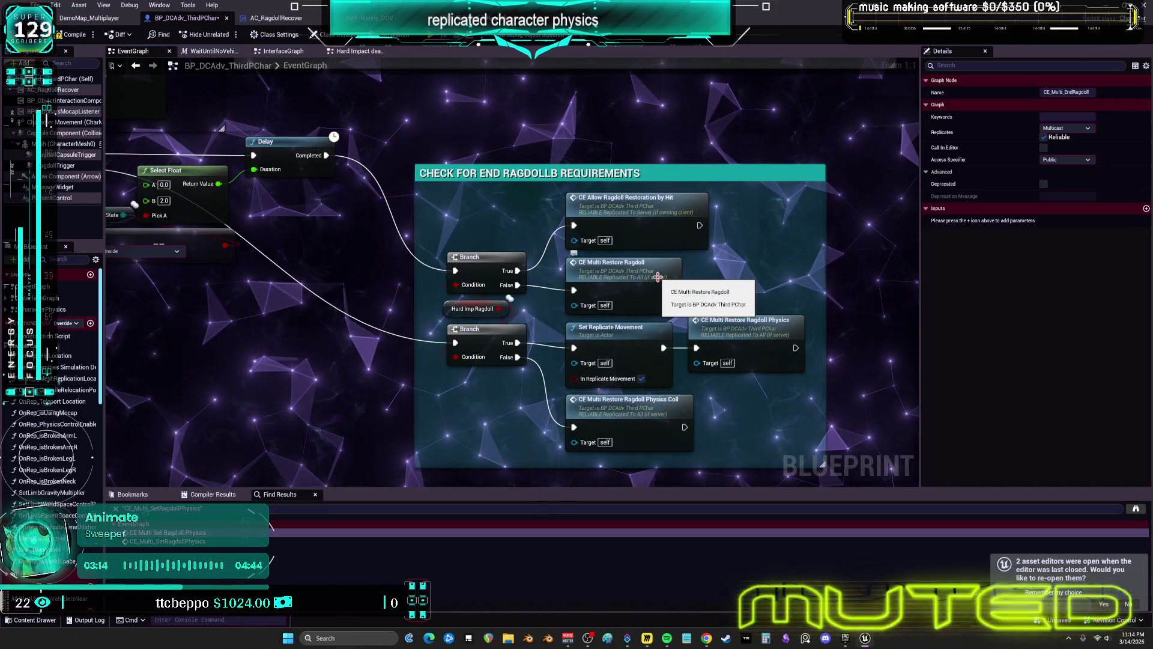
left_click(632, 329)
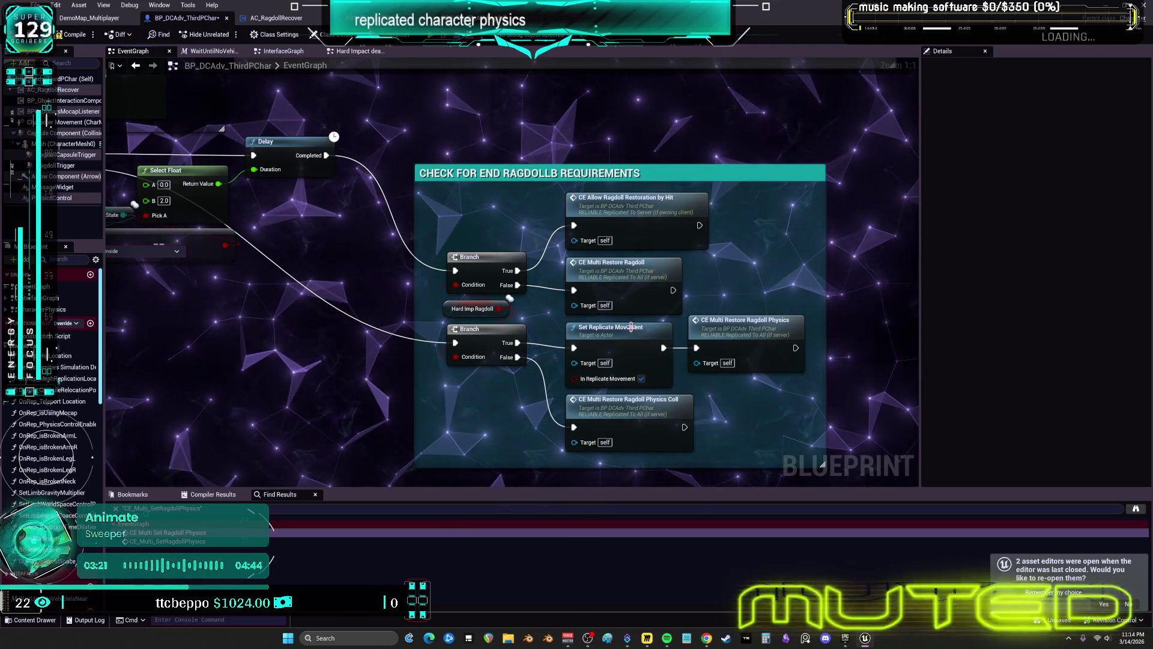
double_click(754, 333)
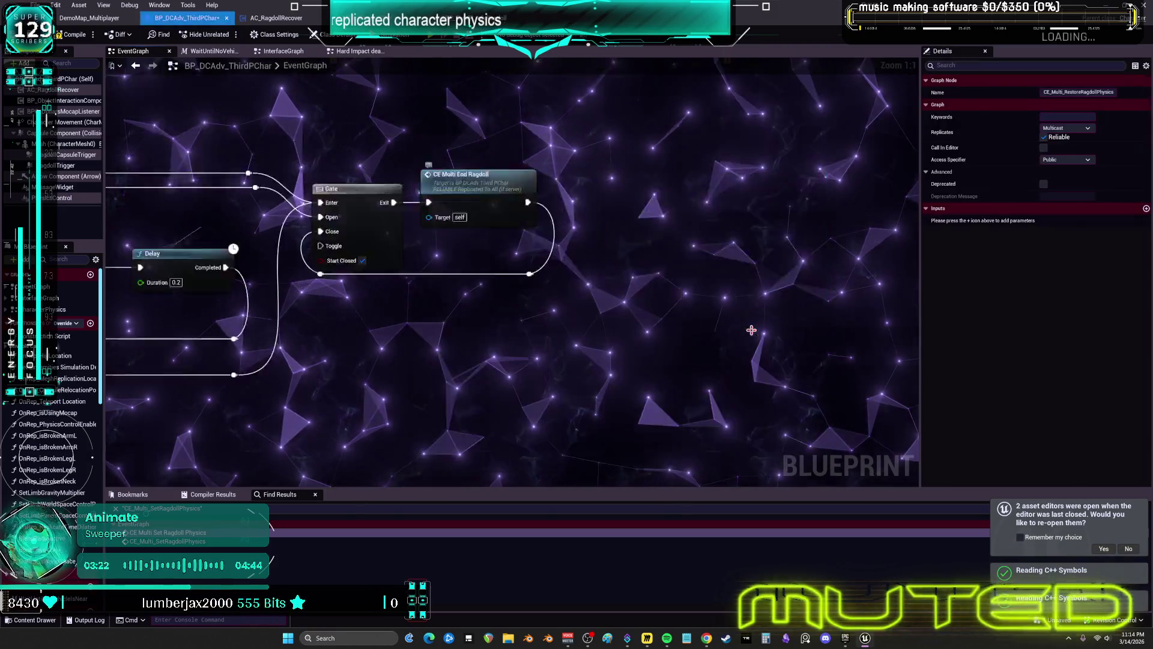
left_click_drag(754, 230, 450, 188)
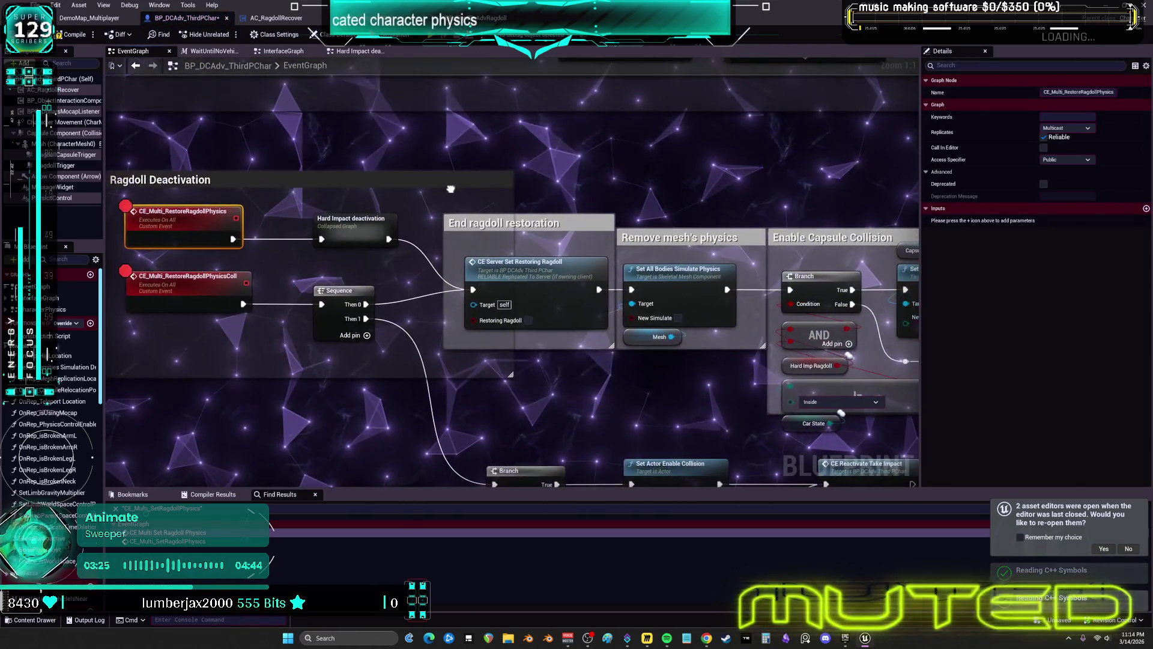
Step: Look inside the collapsed Hard Impact deactivation graph, then return to the EventGraph
double_click(345, 225)
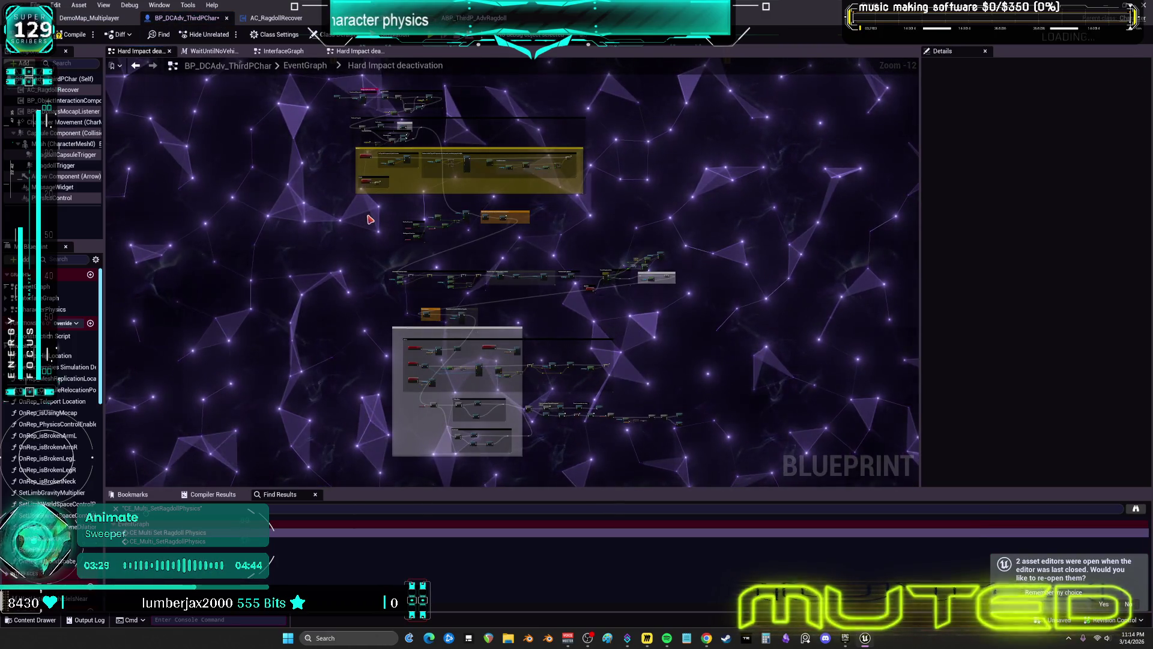
left_click_drag(514, 193, 451, 16)
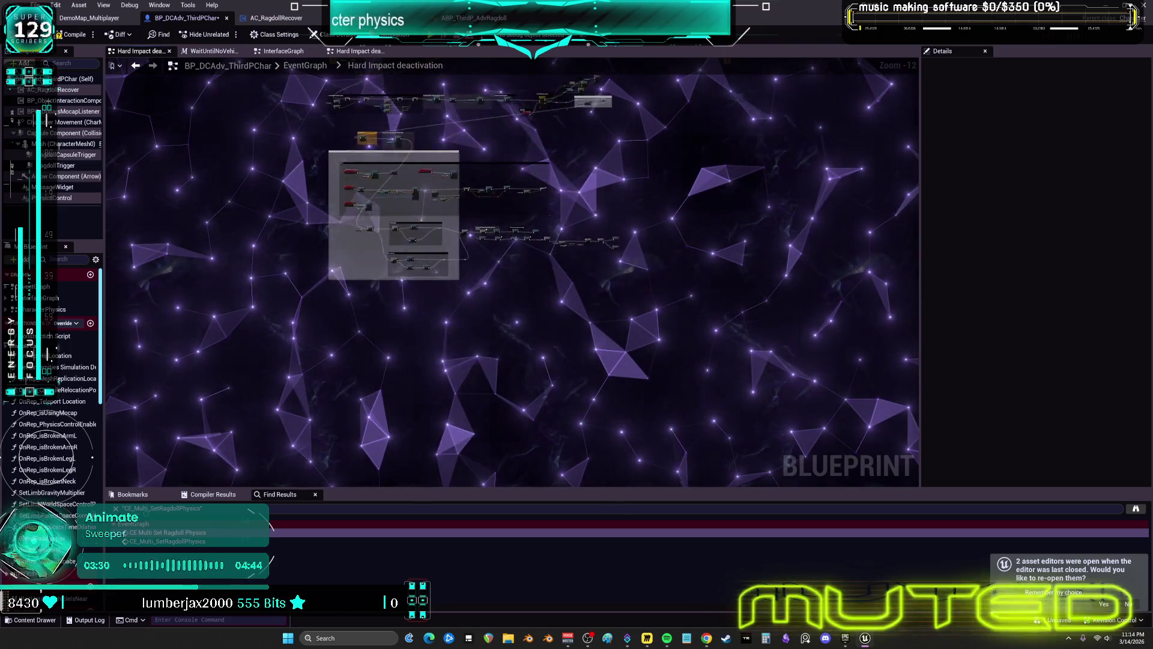
left_click(135, 65)
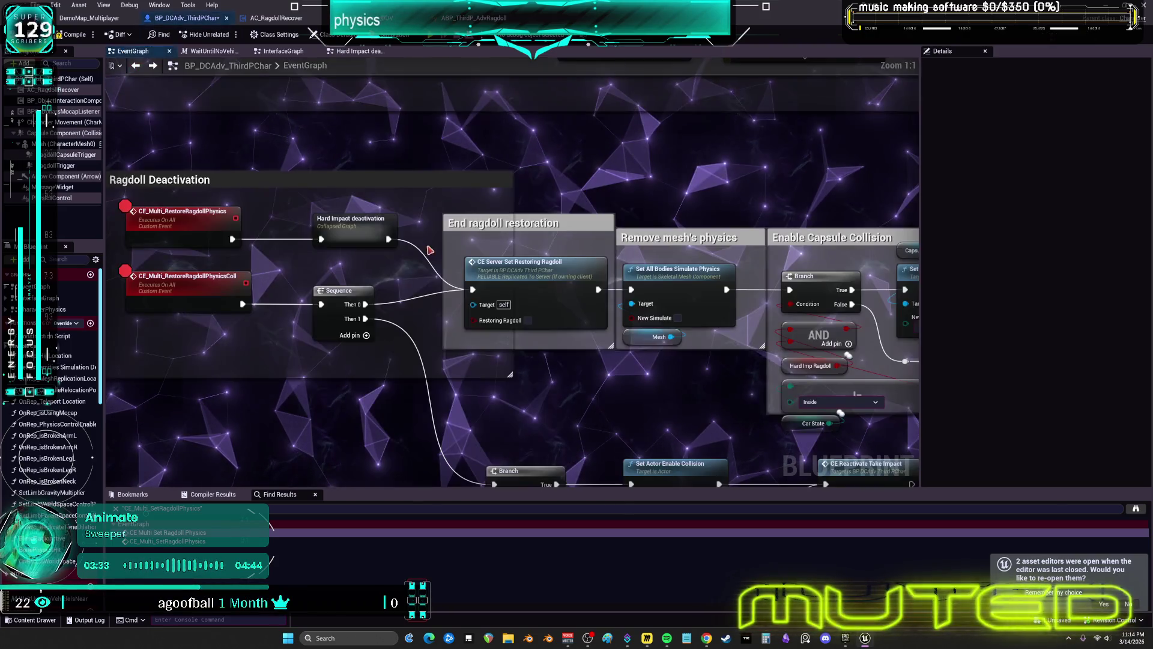
Step: Box-select the ragdoll deactivation node row and move it lower in the graph
left_click_drag(583, 269, 431, 252)
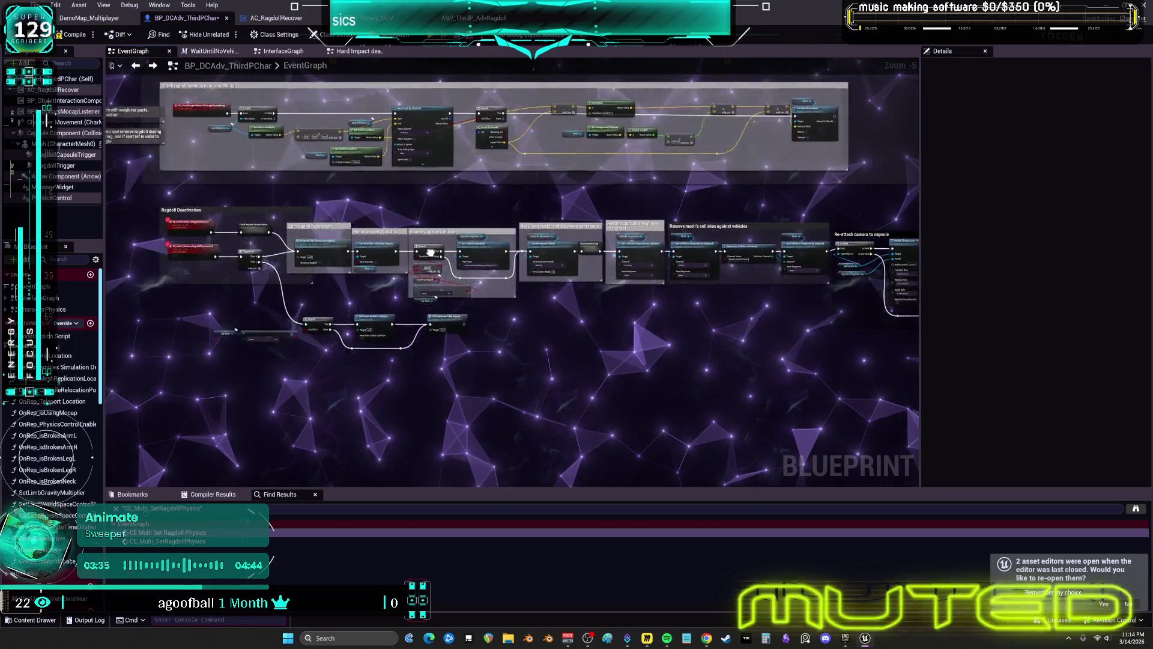
mouse_move(915, 318)
left_mouse_down()
mouse_move(193, 253)
mouse_move(218, 255)
left_mouse_up()
mouse_move(362, 205)
left_mouse_down()
mouse_move(322, 213)
mouse_move(321, 191)
left_mouse_up()
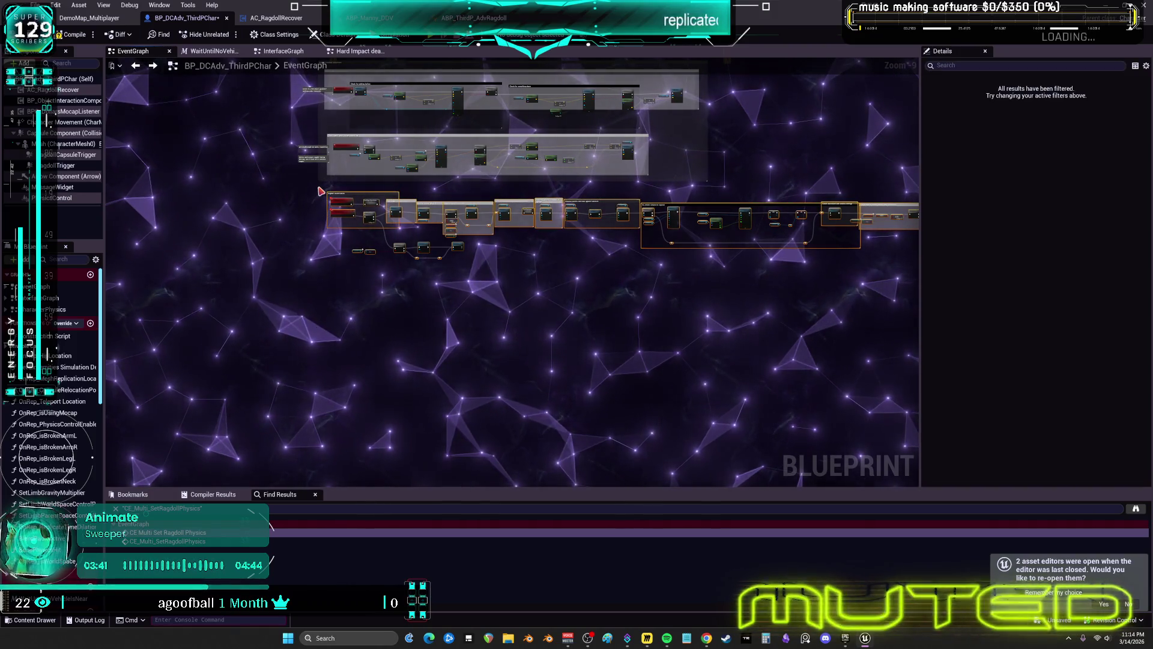
mouse_move(424, 247)
left_mouse_down()
mouse_move(423, 287)
mouse_move(445, 324)
mouse_move(509, 341)
mouse_move(497, 330)
mouse_move(496, 399)
mouse_move(470, 417)
left_mouse_up()
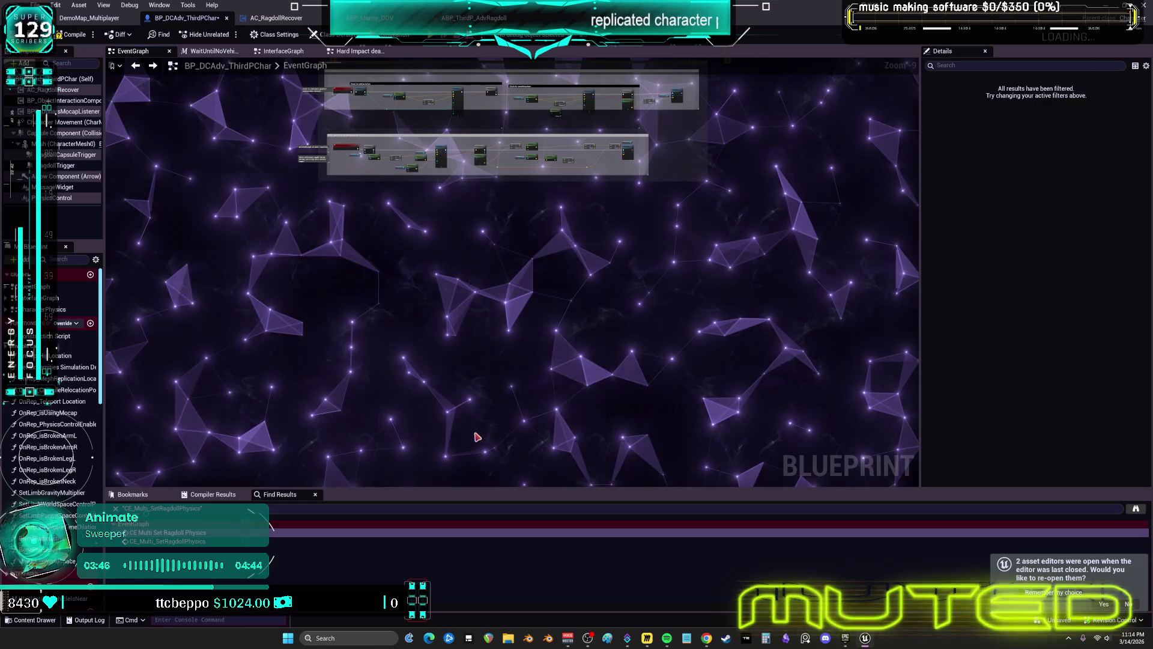
Step: Drag the red event node and collapsed Hard Impact deactivation node into open space
scroll(478, 437, "up", 1)
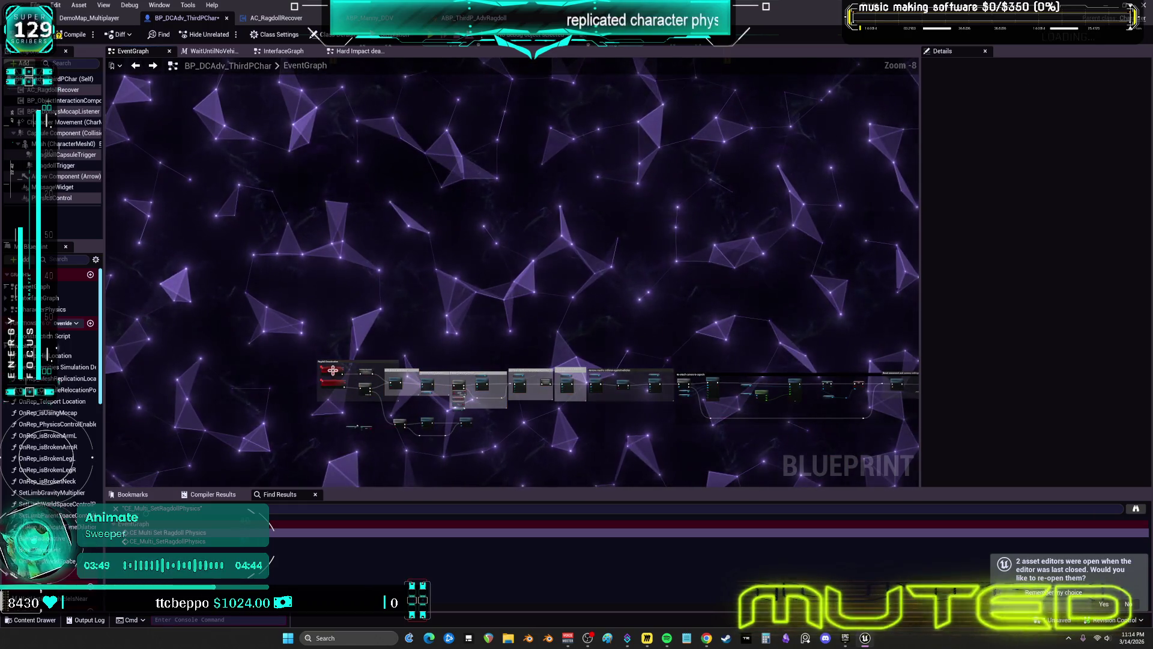
left_click(333, 370)
mouse_move(411, 346)
left_mouse_down()
mouse_move(466, 257)
mouse_move(455, 235)
mouse_move(479, 211)
mouse_move(489, 387)
left_mouse_up()
left_click(375, 358)
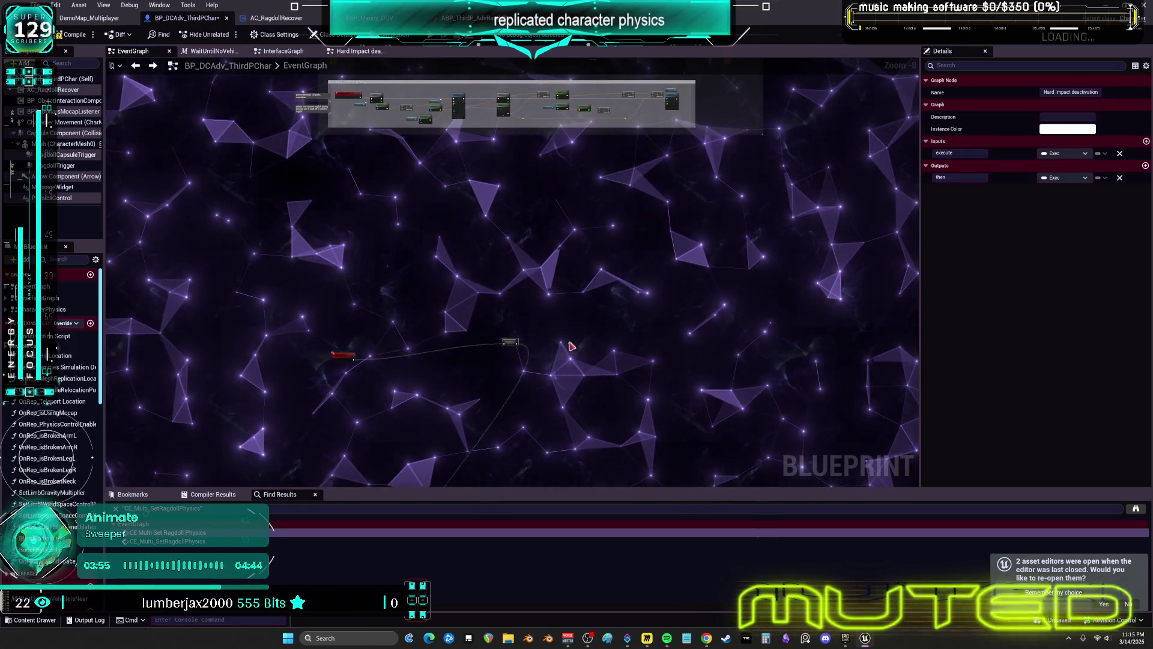
Step: Shift the Hard Impact deactivation node right, then undo twice to restore the collapsed state
left_click_drag(511, 341, 583, 337)
right_click(586, 337)
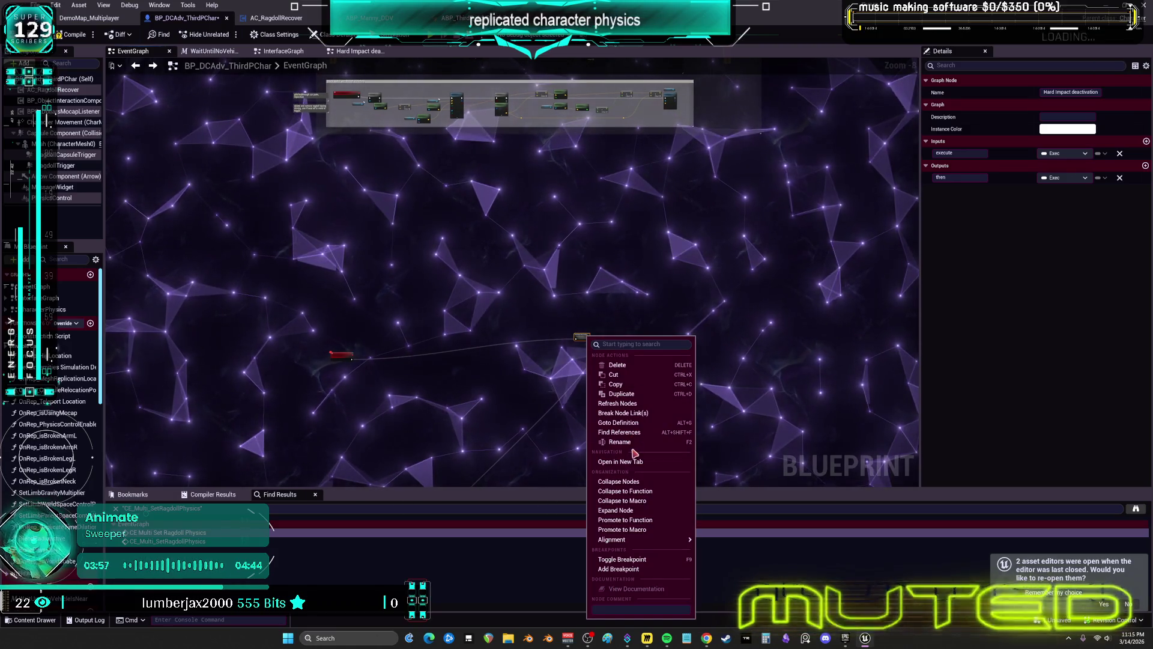
key("Escape")
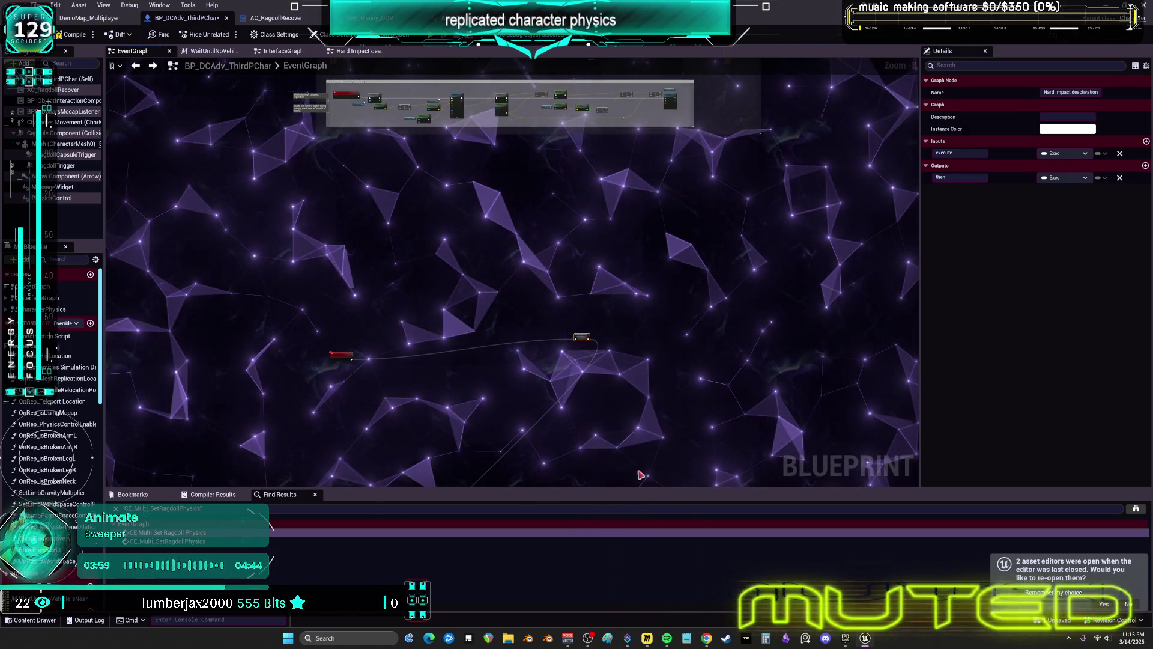
key("ctrl+z")
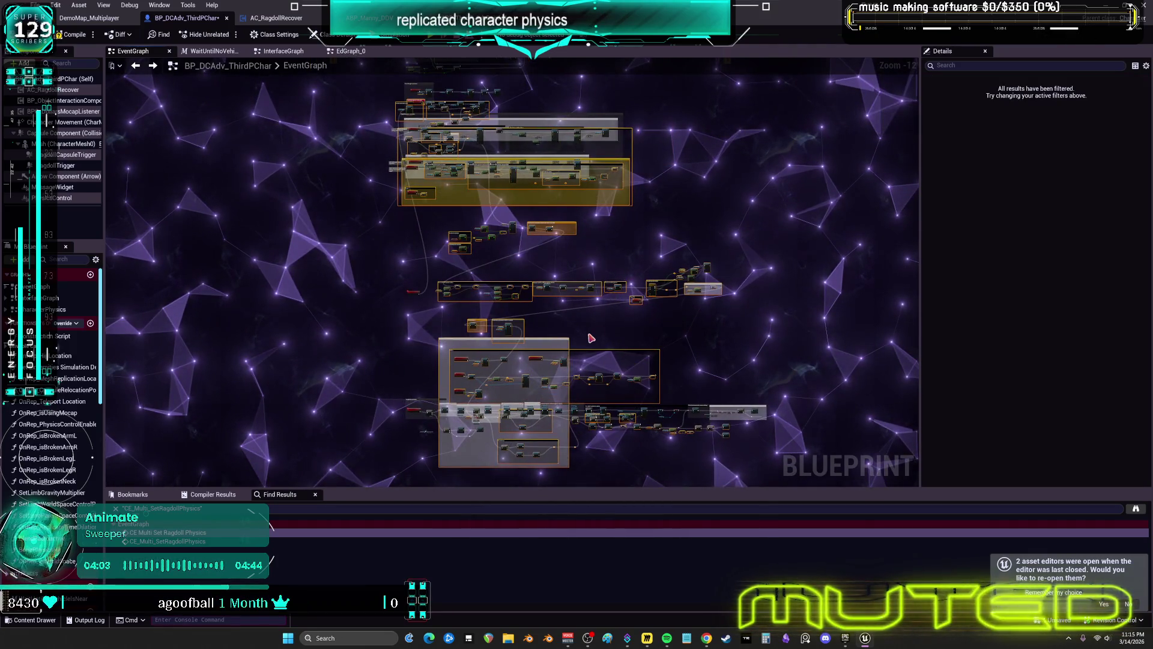
key("ctrl+z")
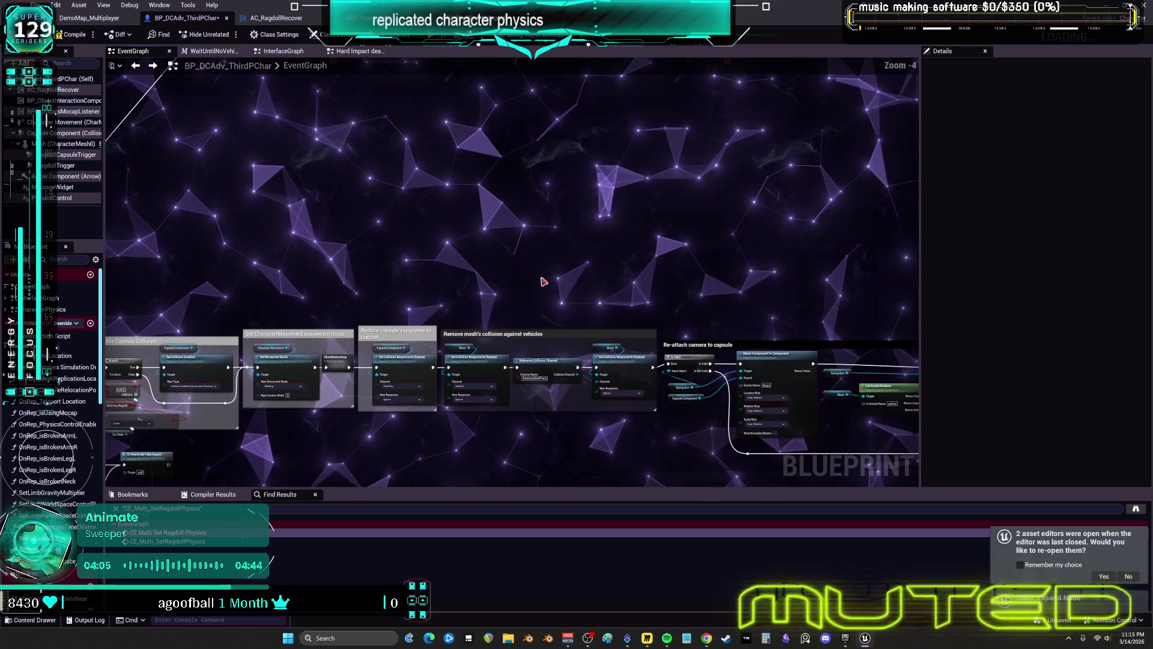
Step: Expand the collapsed Hard Impact node into its ragdoll nodes with Expand Node
left_click_drag(543, 281, 547, 598)
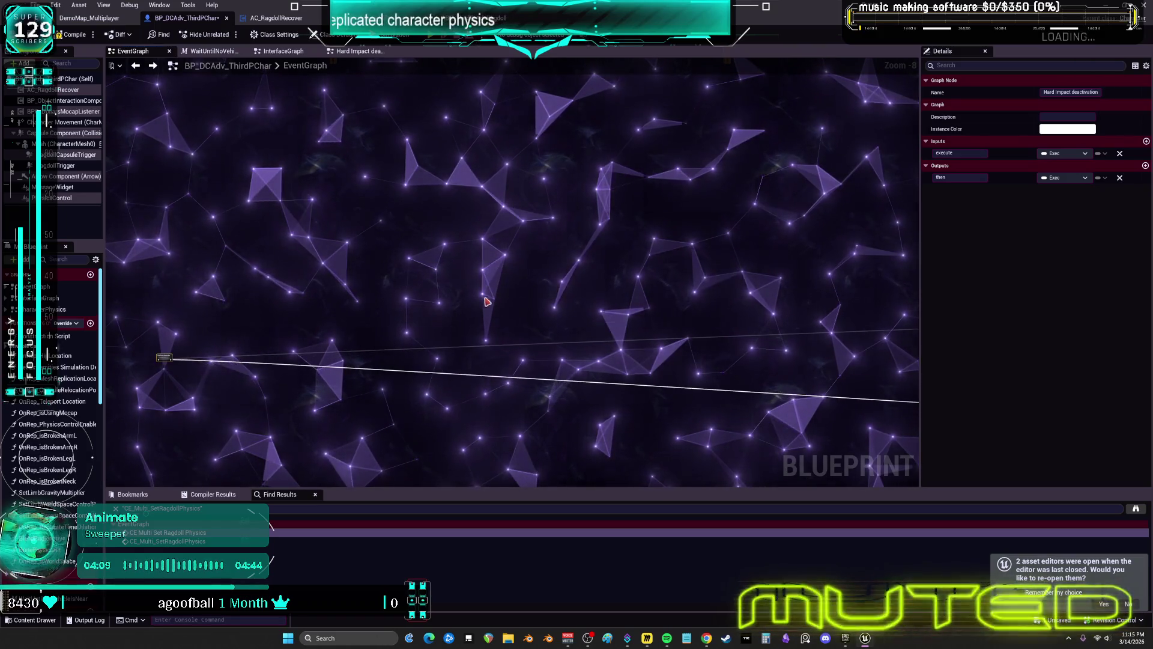
right_click(426, 342)
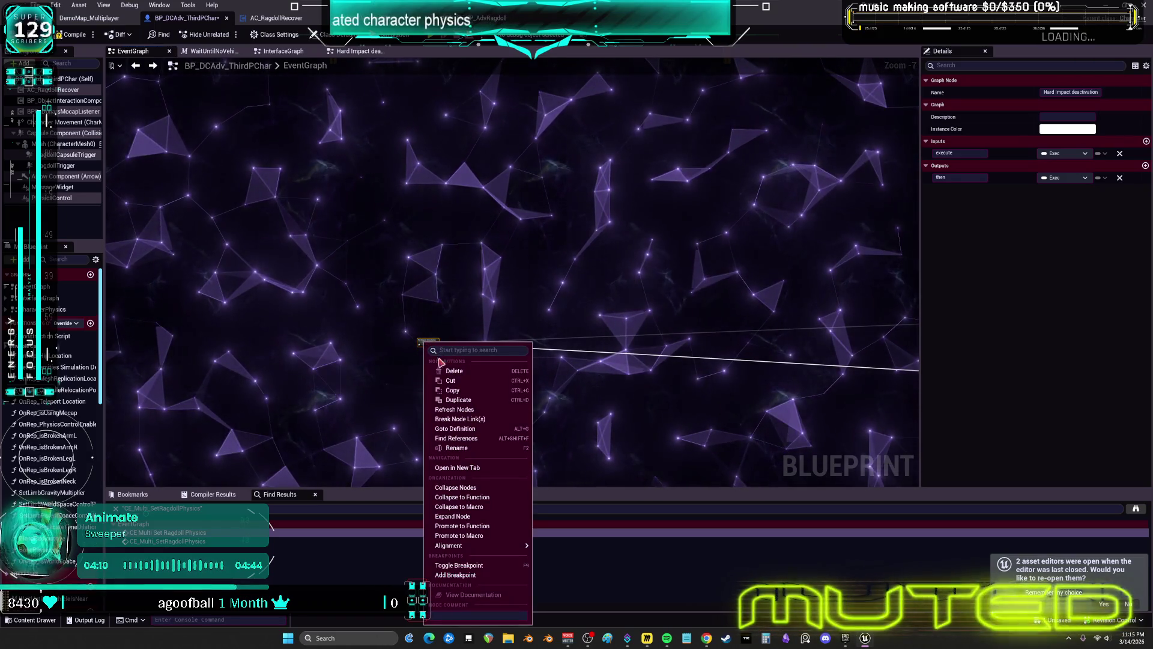
left_click(462, 516)
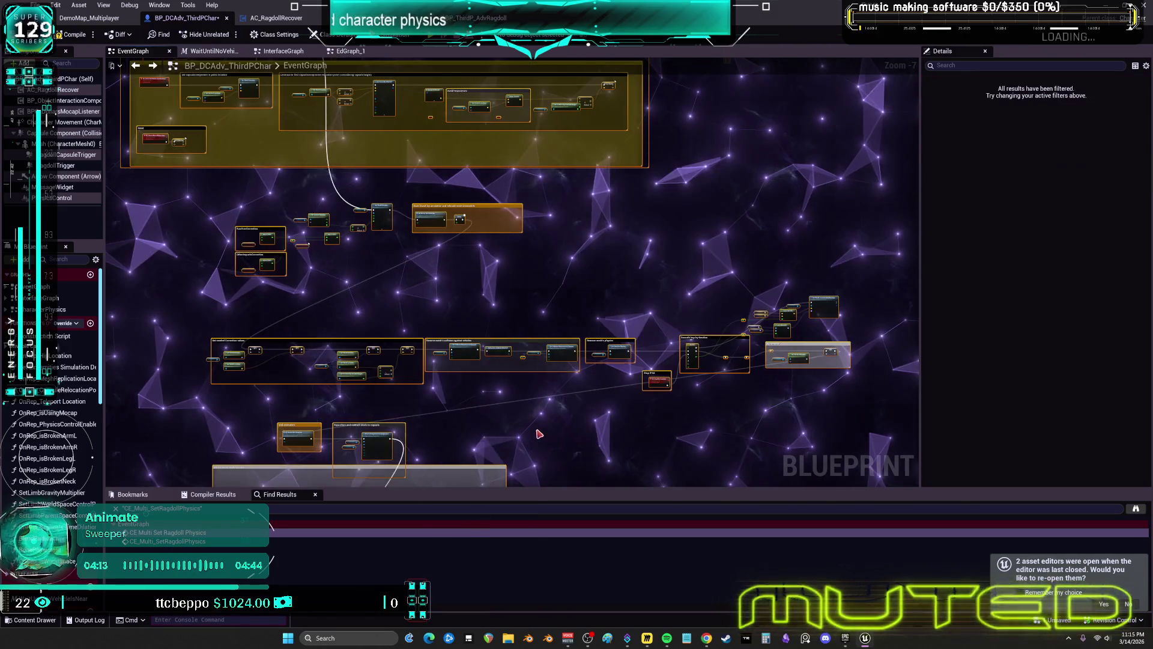
scroll(514, 325, "down", 2)
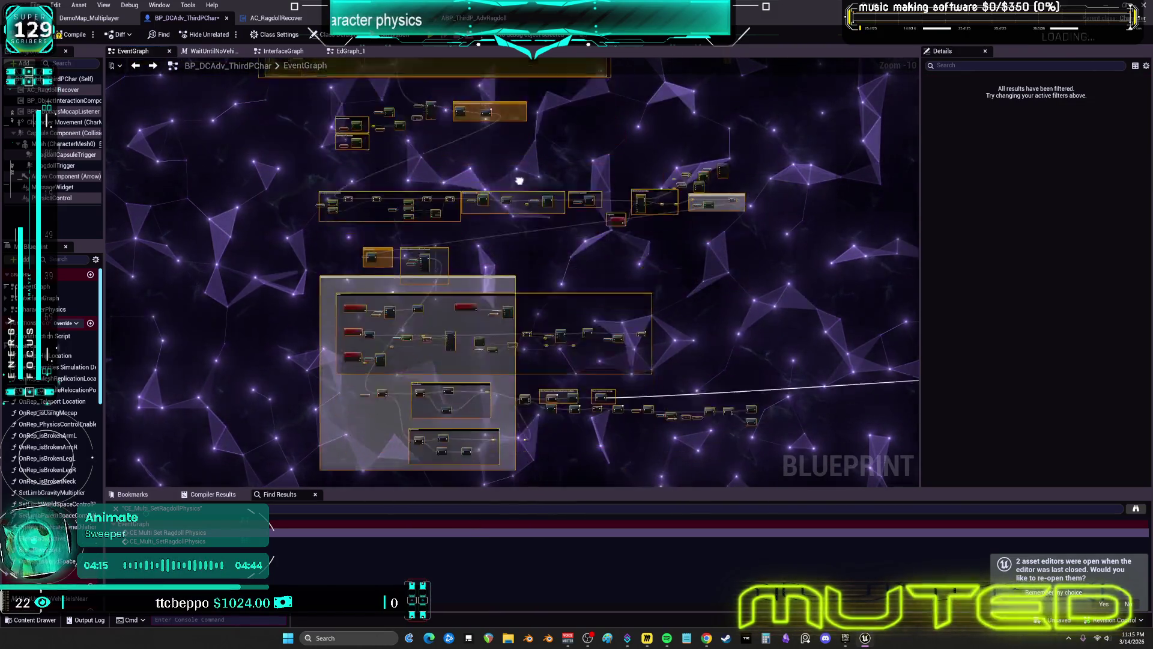
left_click_drag(551, 360, 516, 93)
scroll(614, 297, "up", 6)
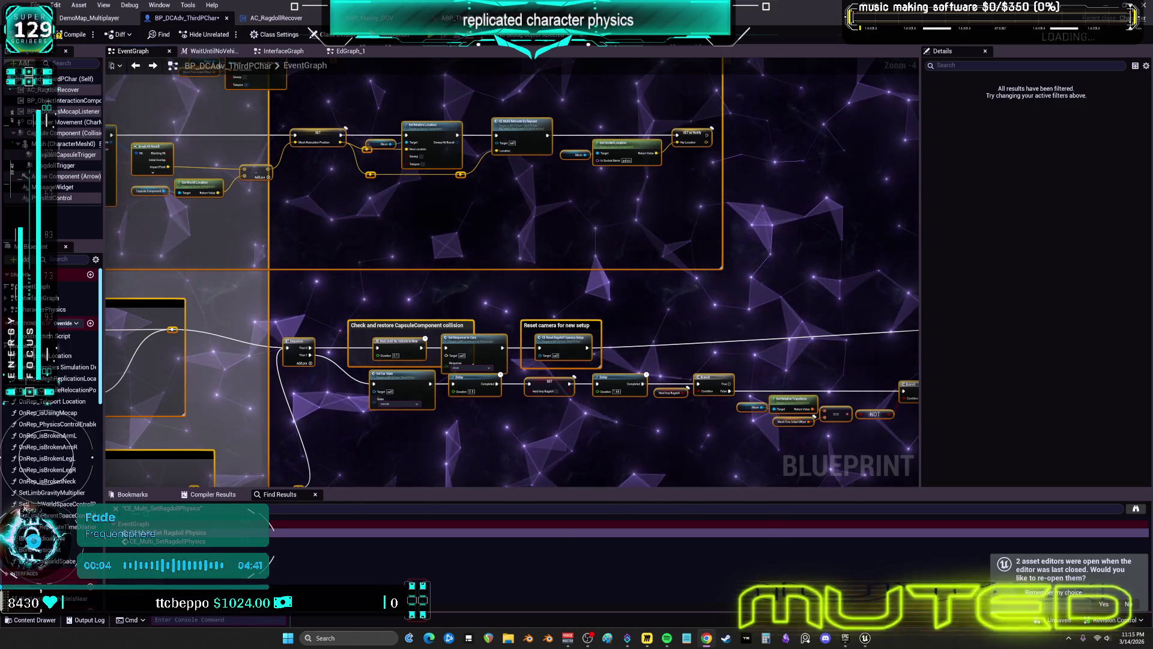
scroll(673, 273, "down", 7)
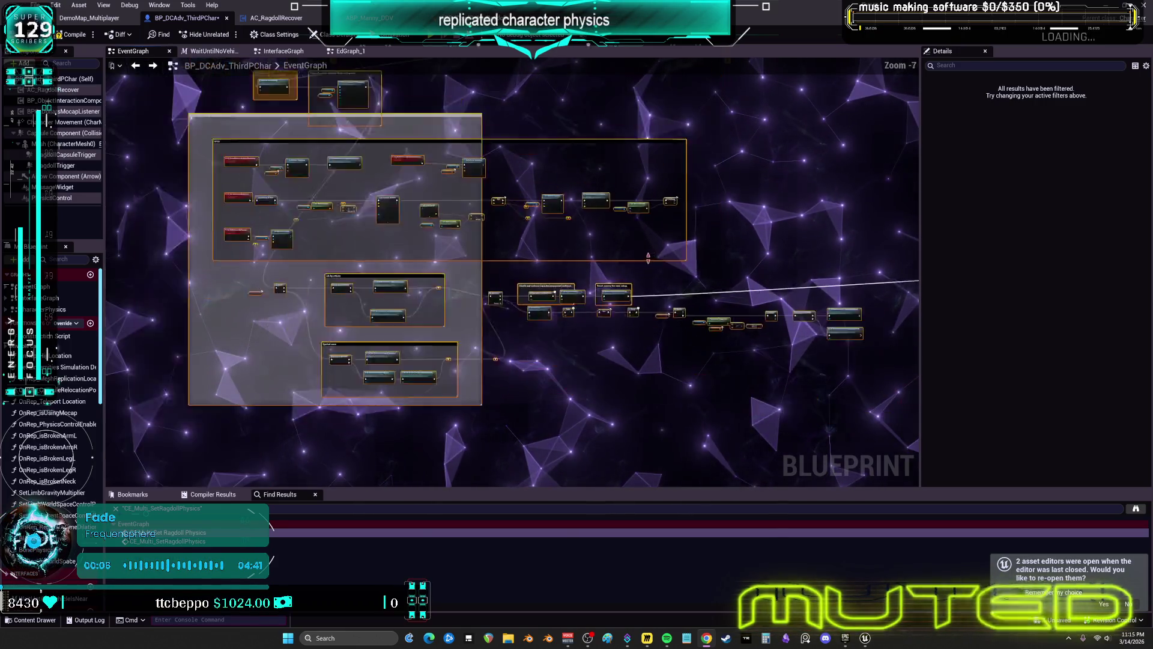
left_click_drag(703, 323, 692, 555)
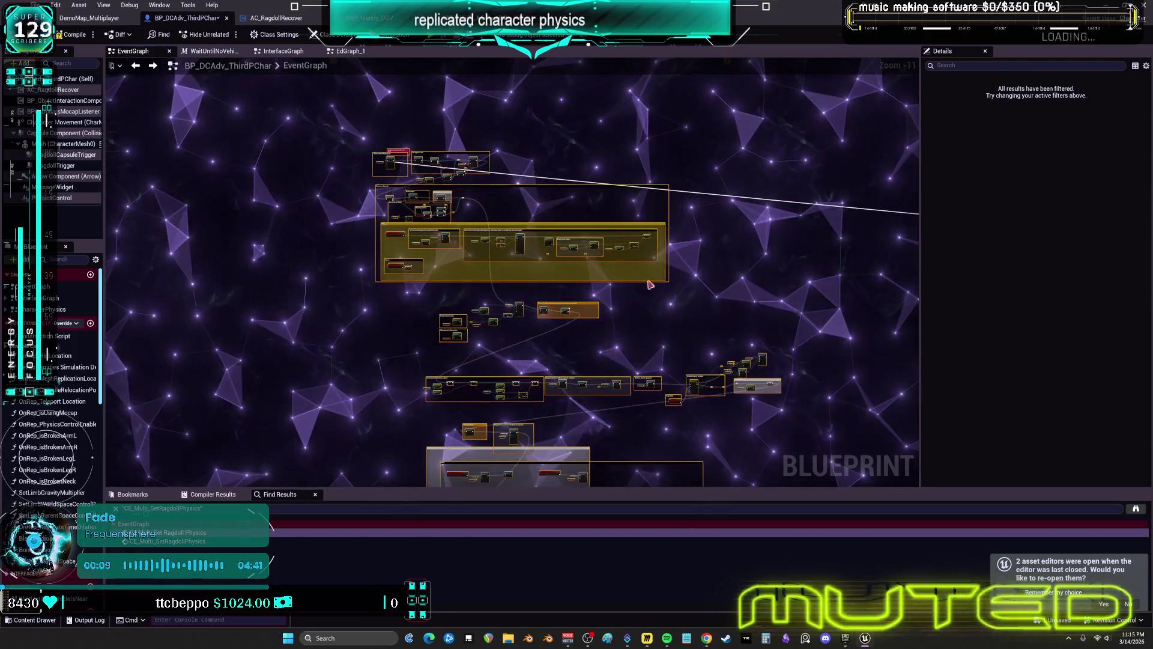
scroll(575, 234, "up", 5)
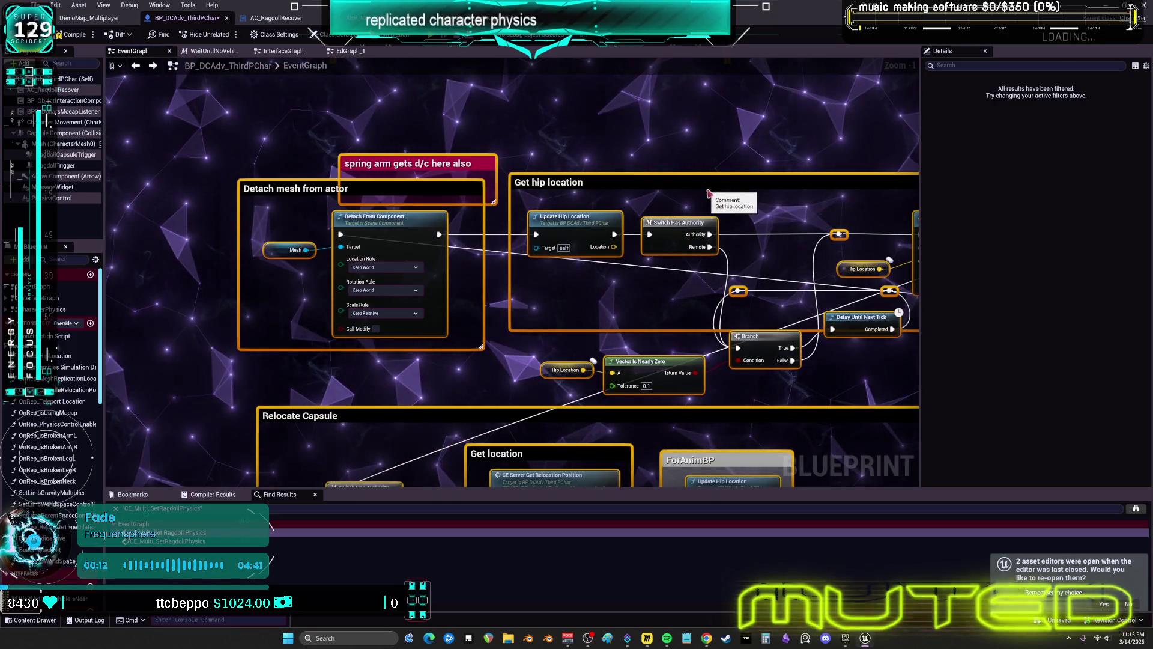
left_click_drag(715, 197, 483, 154)
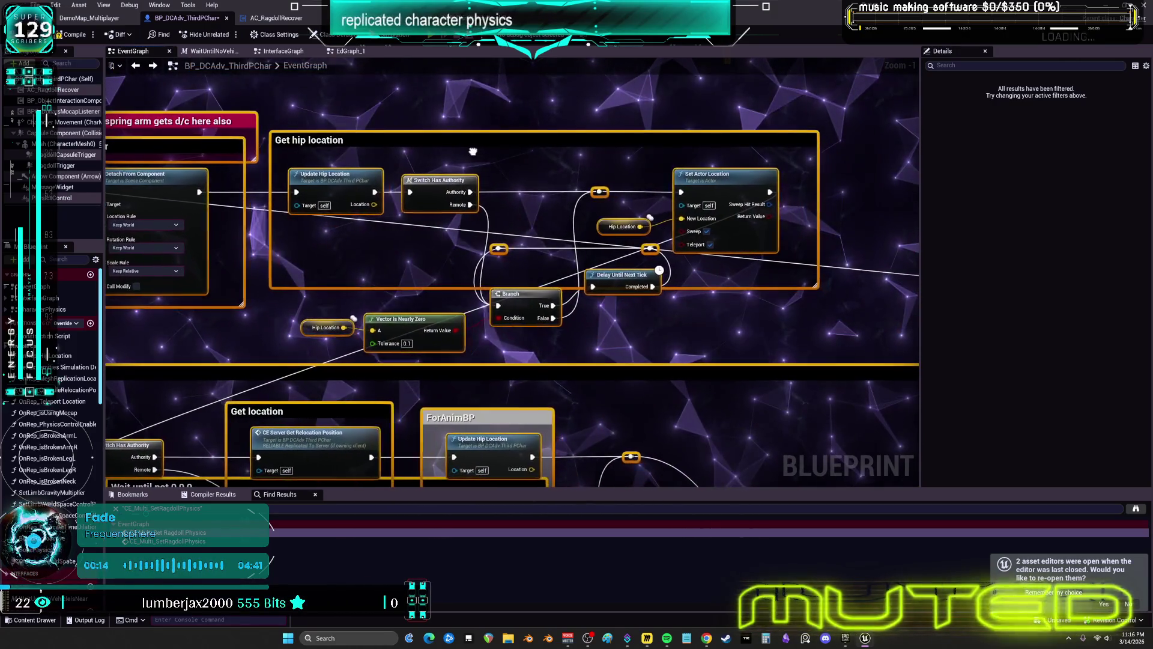
left_click(635, 333)
mouse_move(635, 333)
left_mouse_down()
mouse_move(643, 144)
mouse_move(781, 106)
left_mouse_up()
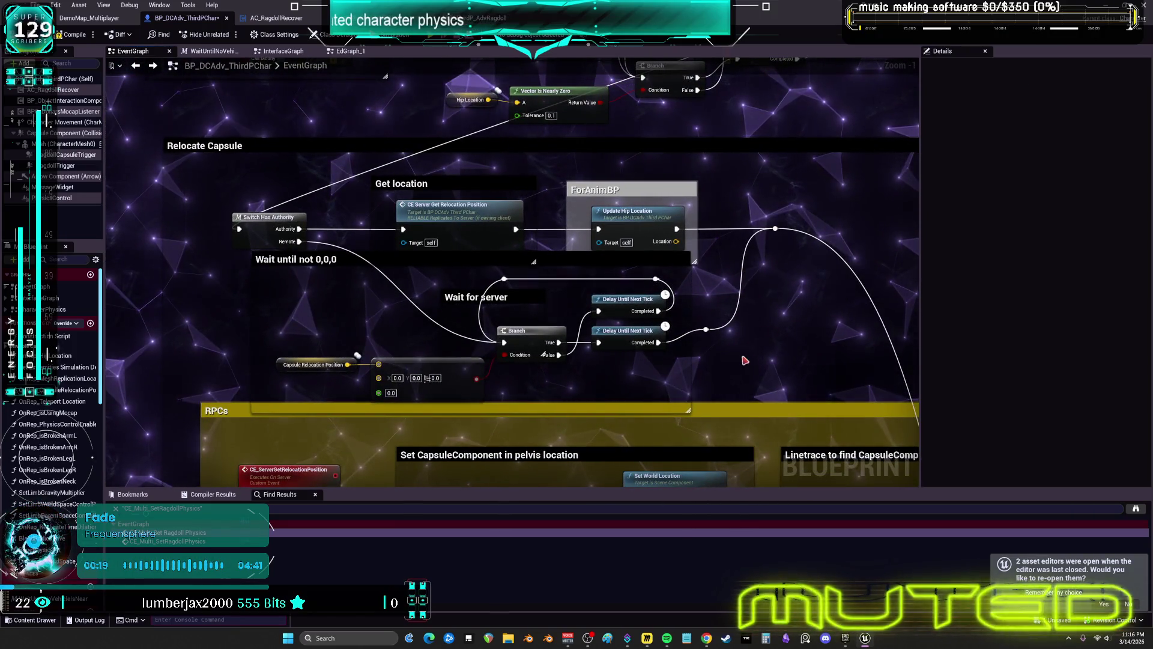
left_click_drag(783, 369, 776, 410)
left_click(625, 230)
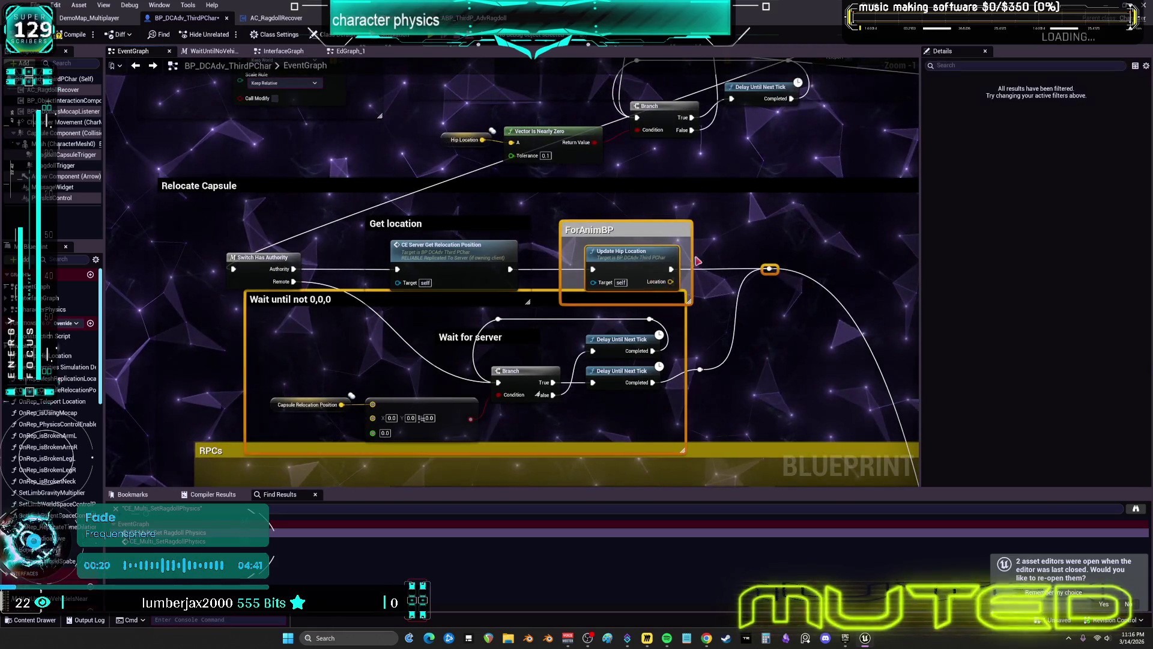
scroll(513, 248, "down", 6)
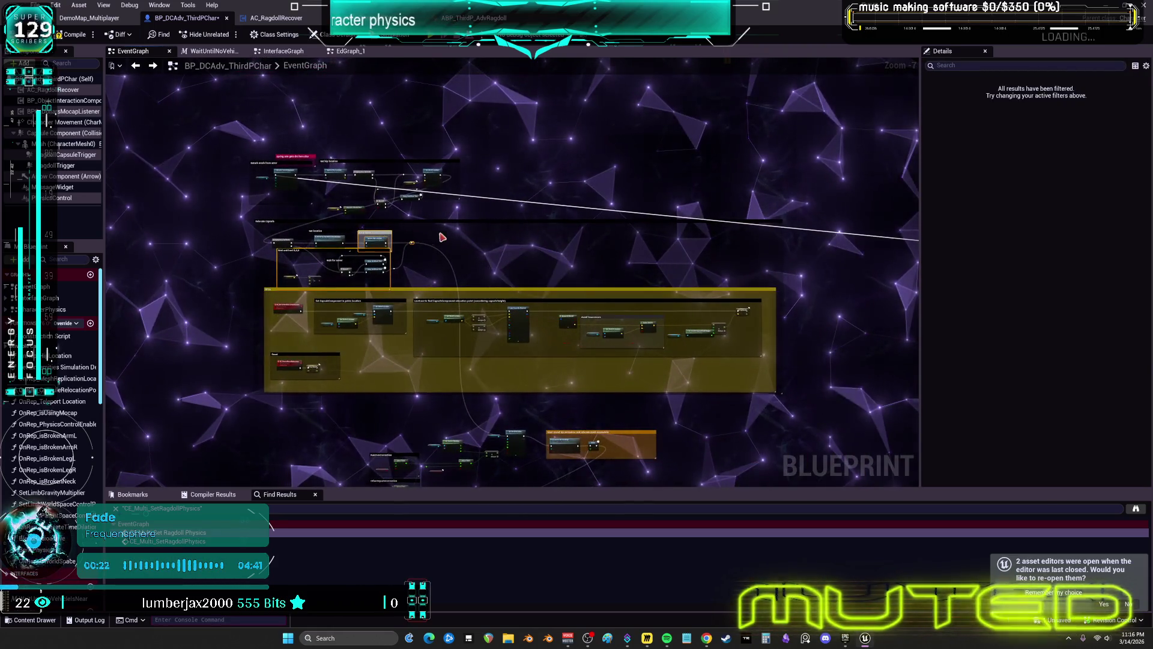
scroll(624, 342, "up", 1)
mouse_move(624, 342)
left_mouse_down()
mouse_move(404, 272)
mouse_move(604, 269)
left_mouse_up()
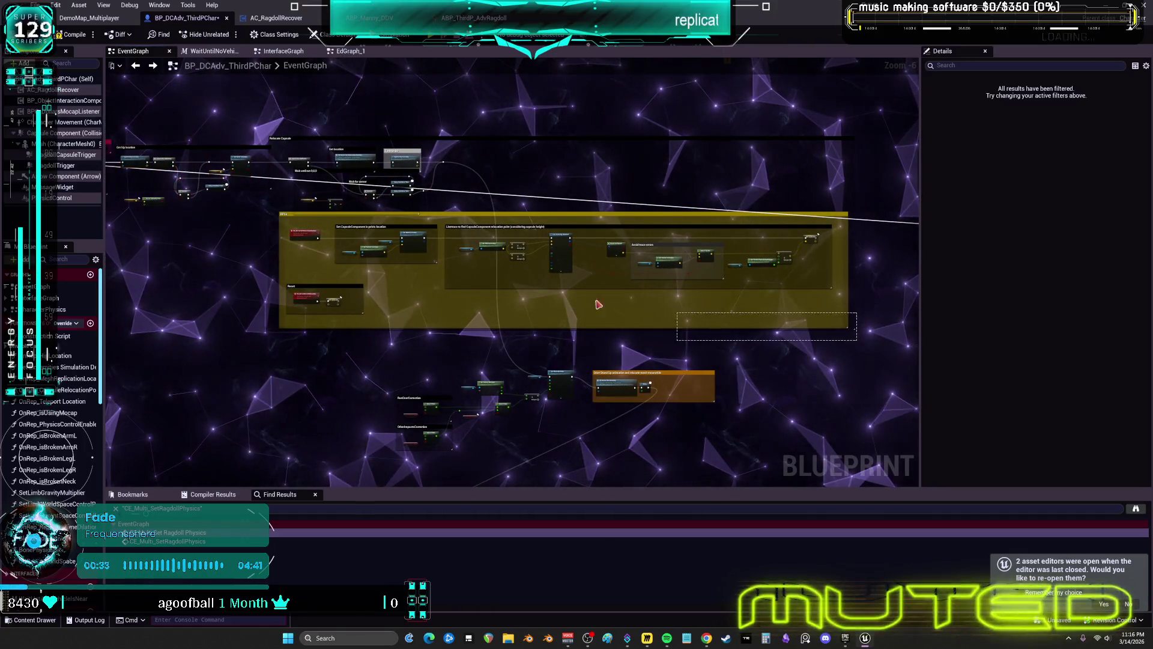
mouse_move(359, 239)
left_mouse_down()
mouse_move(187, 275)
mouse_move(1023, 341)
mouse_move(744, 304)
mouse_move(249, 267)
mouse_move(168, 248)
left_mouse_up()
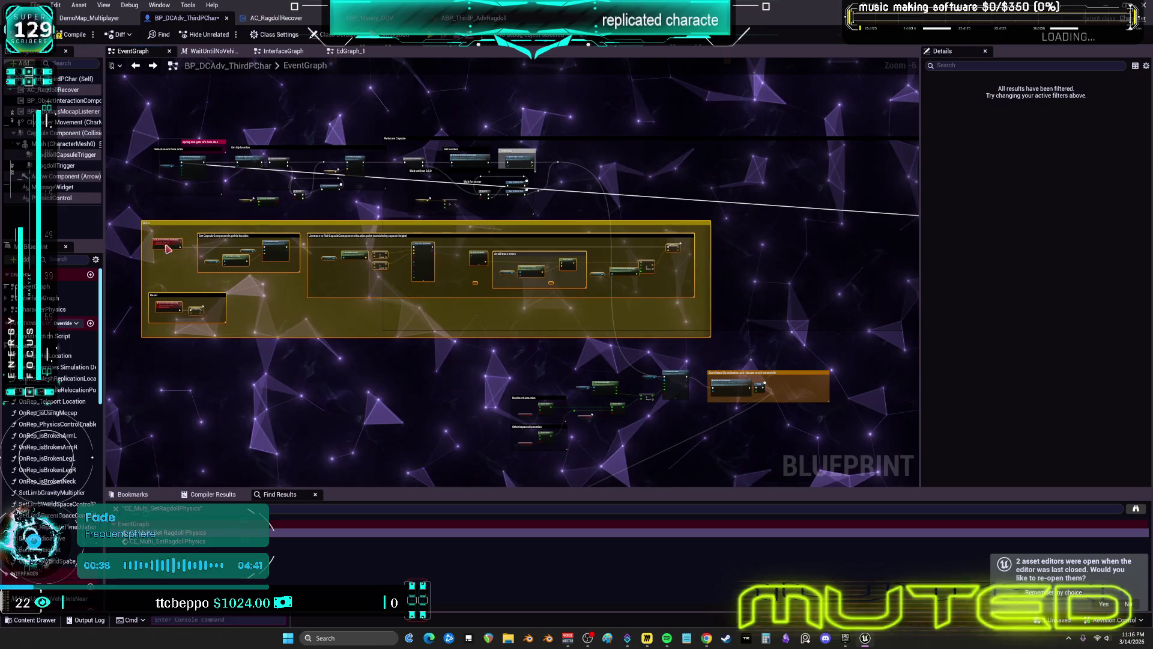
scroll(167, 247, "up", 5)
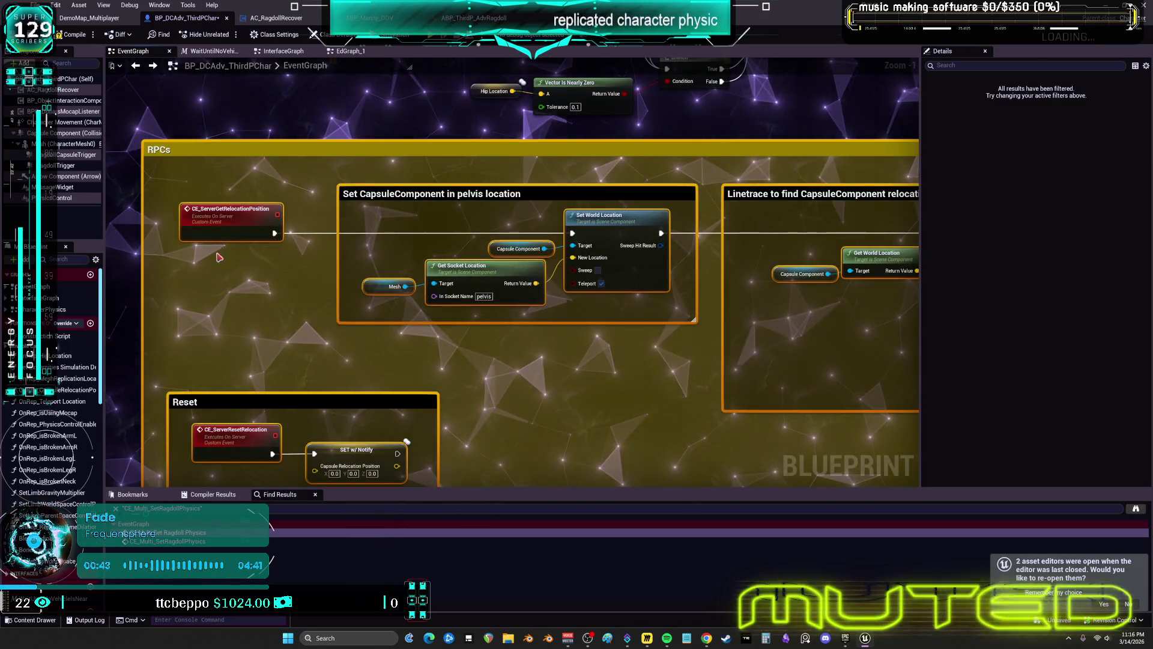
Step: Move CE_ServerGetRelocationPosition and place Capsule Component and Get Socket Location around Set World Location
left_click(229, 210)
left_click_drag(228, 210, 373, 210)
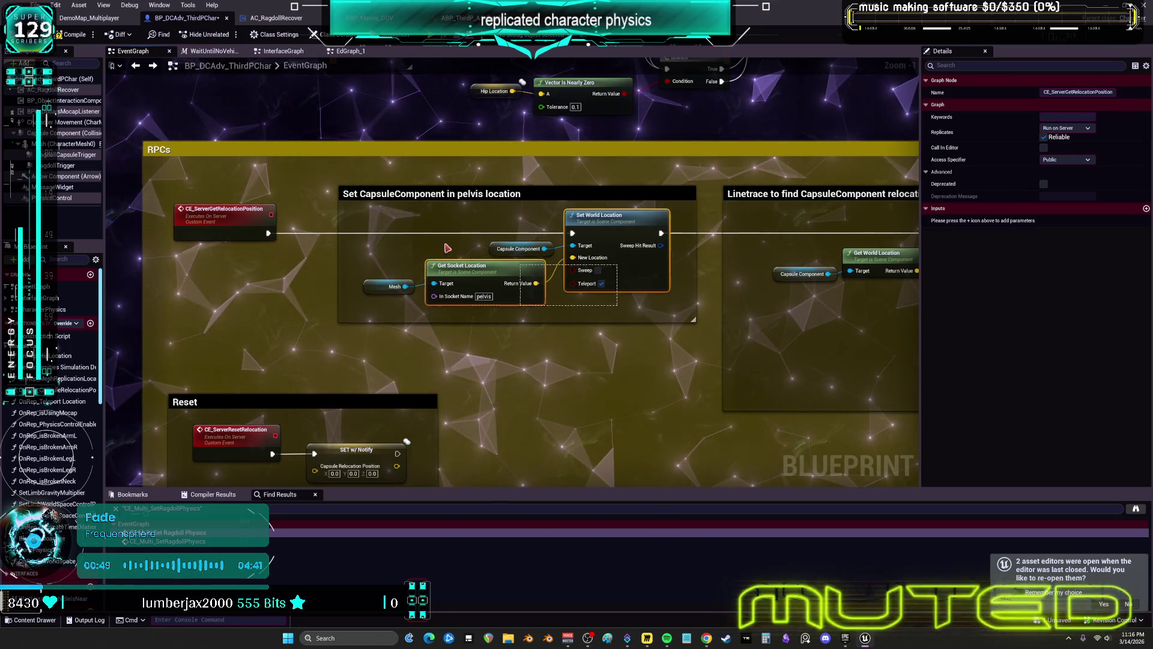
left_click_drag(392, 220, 392, 219)
left_click_drag(654, 264, 636, 265)
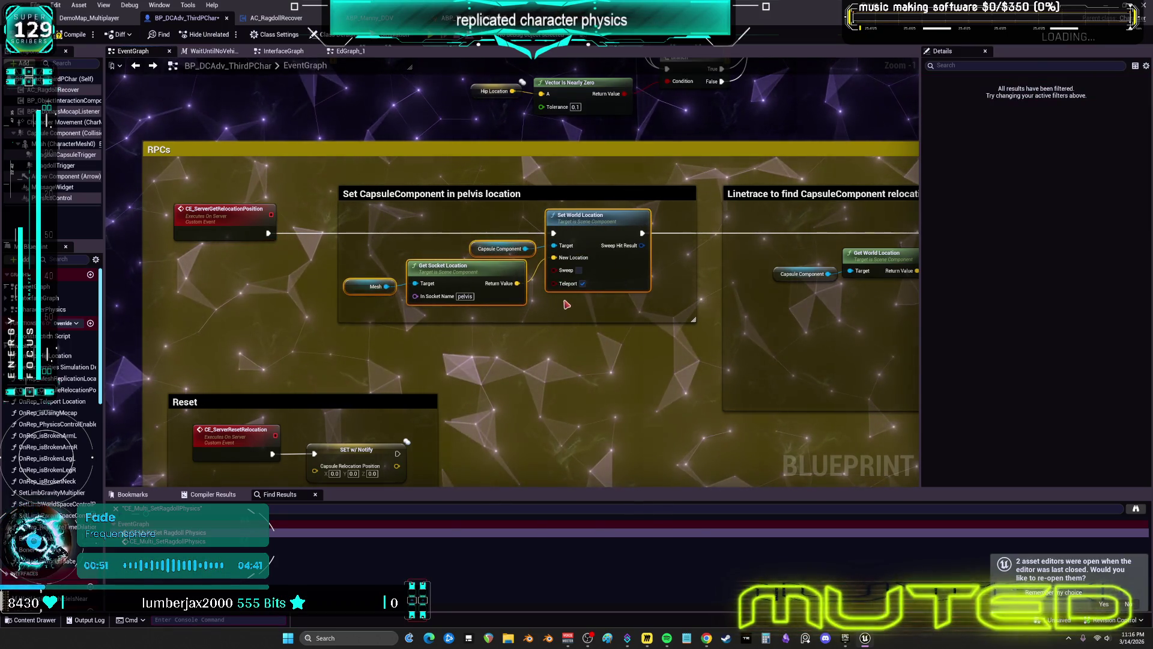
mouse_move(478, 250)
left_mouse_down()
mouse_move(556, 205)
mouse_move(505, 178)
left_mouse_up()
left_click(474, 255)
mouse_move(464, 270)
left_mouse_down()
mouse_move(483, 244)
mouse_move(601, 317)
left_mouse_up()
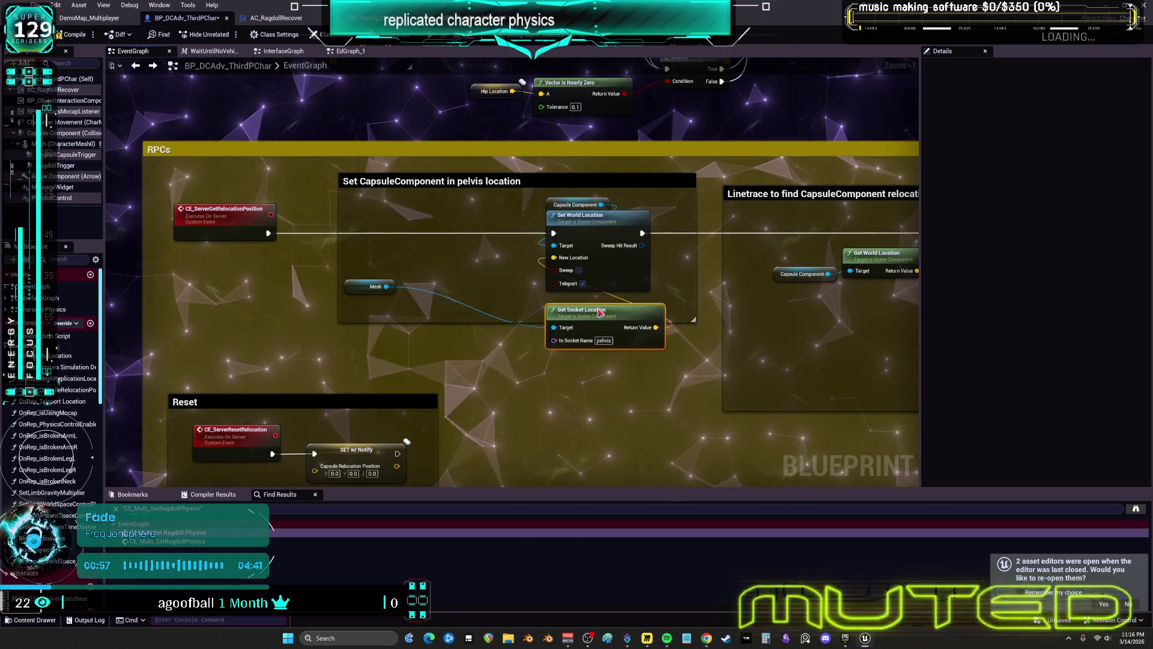
left_click_drag(377, 297, 409, 303)
Step: Narrow the vehicle collision comment, raise the Mesh node, and wire Collision Channel into Channel
left_click(218, 175)
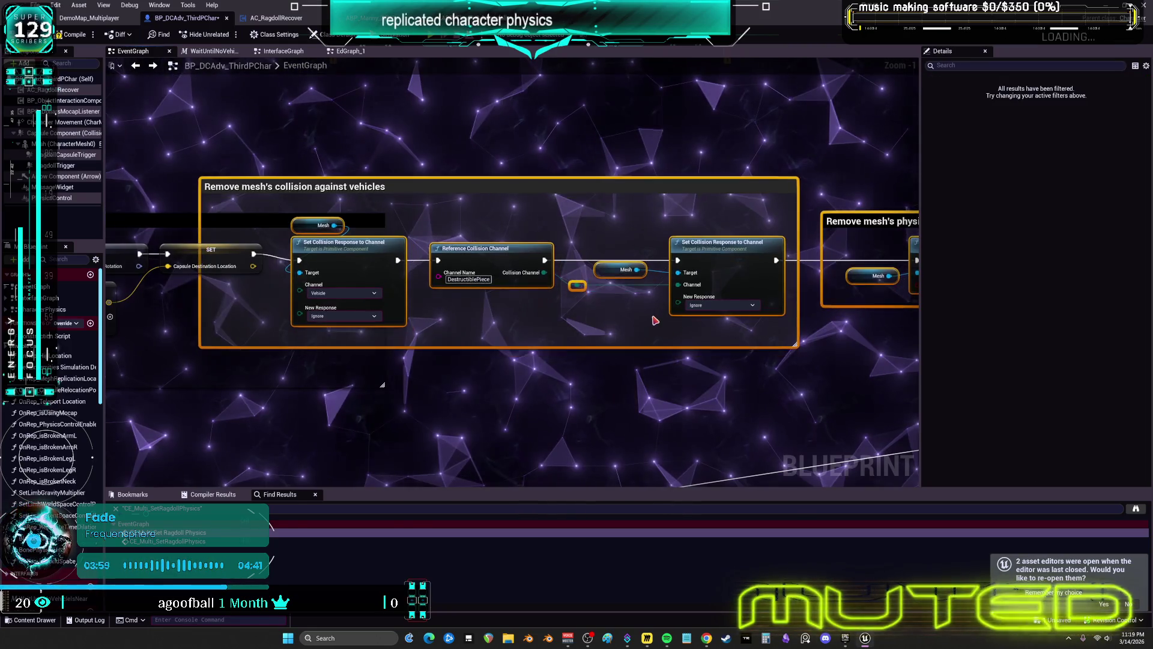
left_click(218, 171)
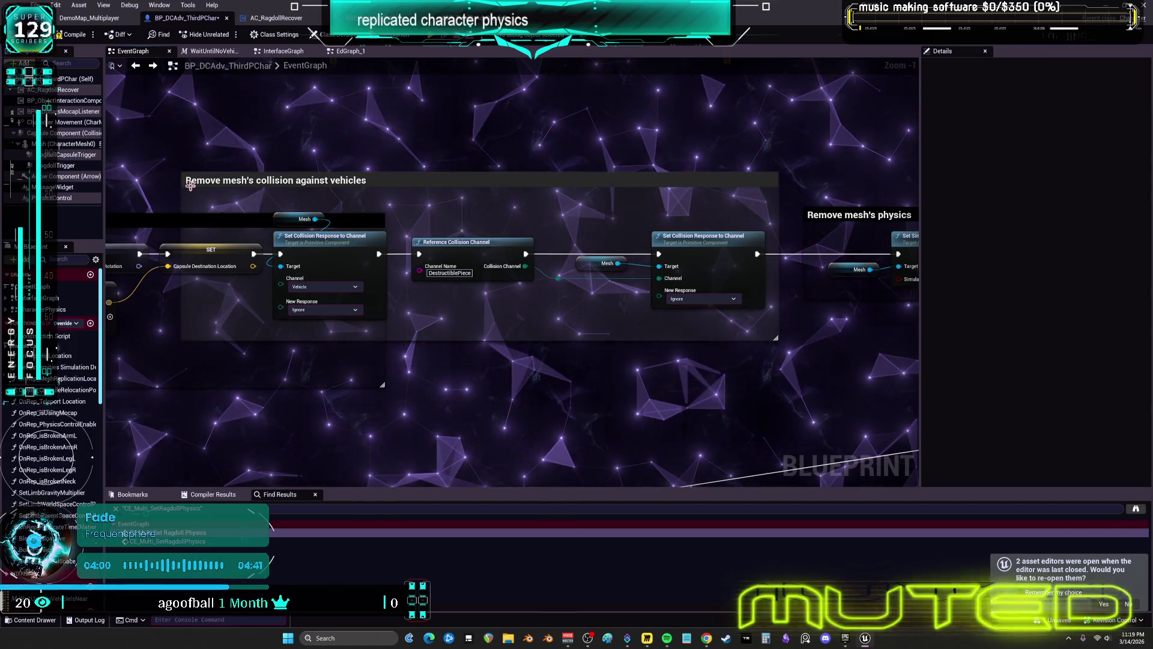
left_click_drag(180, 179, 264, 180)
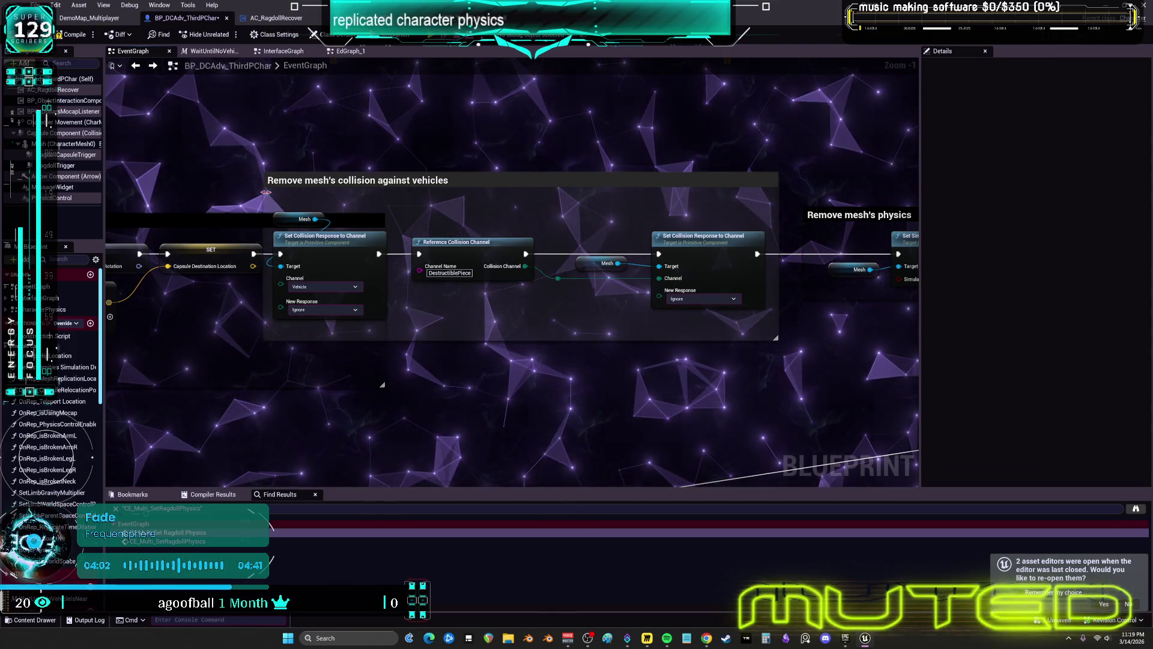
scroll(609, 280, "up", 1)
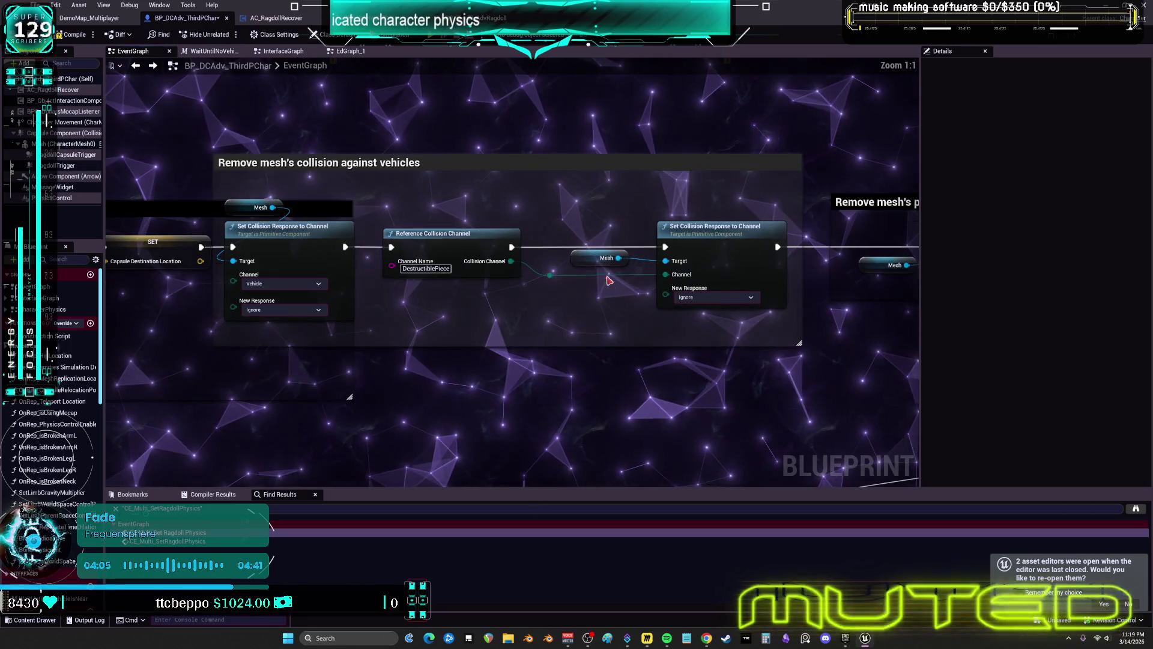
left_click_drag(586, 257, 669, 206)
mouse_move(583, 293)
left_mouse_down()
mouse_move(549, 270)
mouse_move(669, 284)
left_mouse_up()
mouse_move(751, 195)
left_mouse_down()
mouse_move(691, 240)
mouse_move(553, 228)
left_mouse_up()
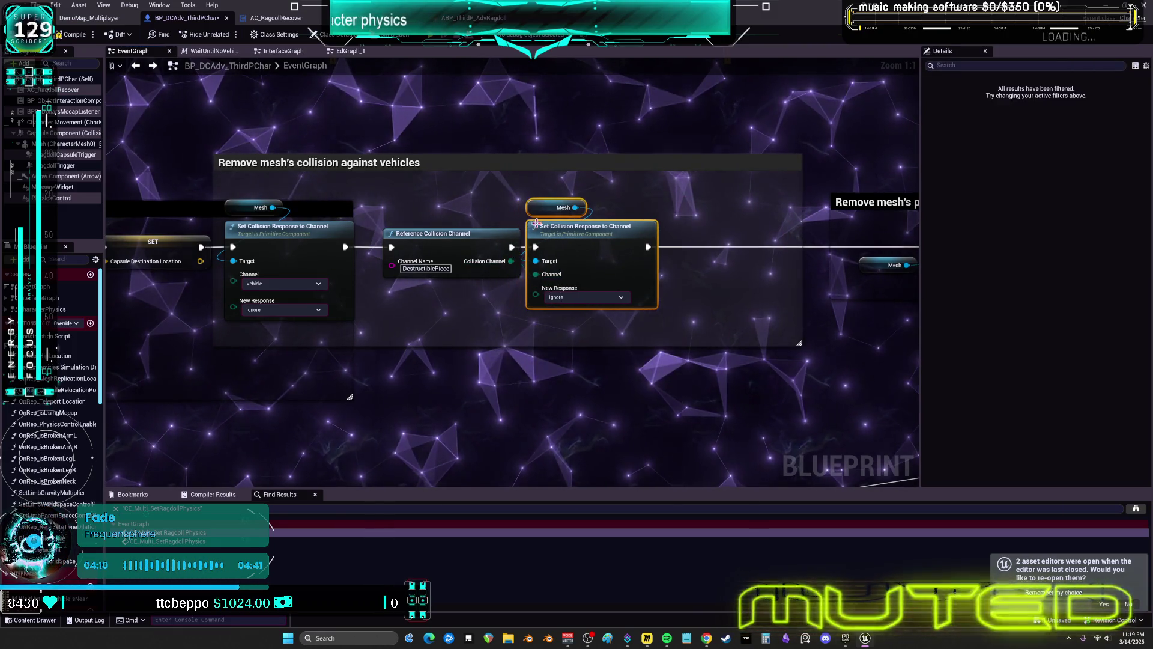